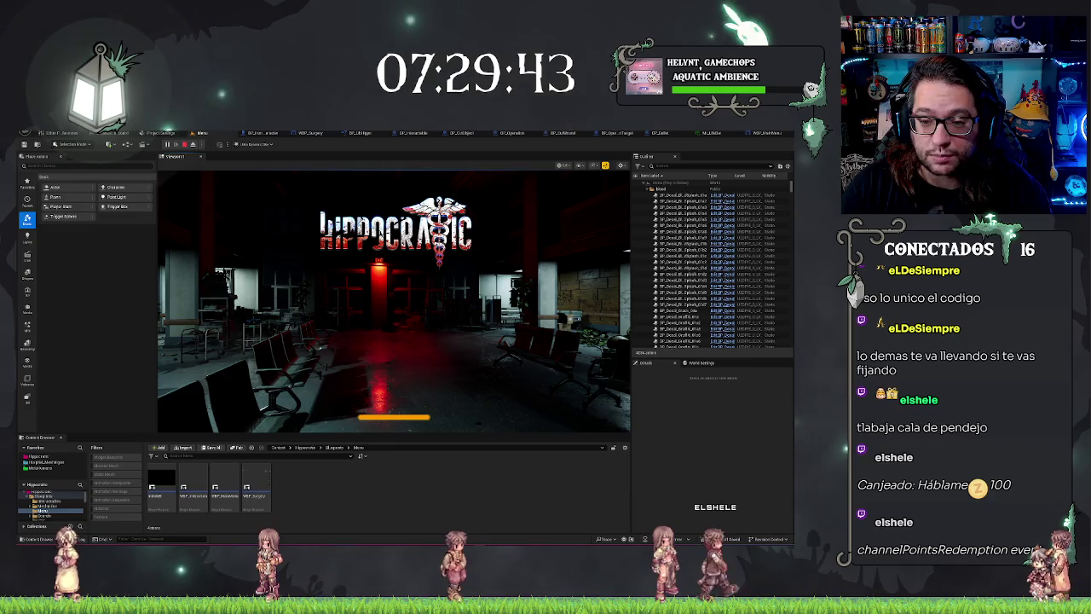
Stop the running game, make the content browser slightly taller, and show File > Recent Levels.
key("Escape")
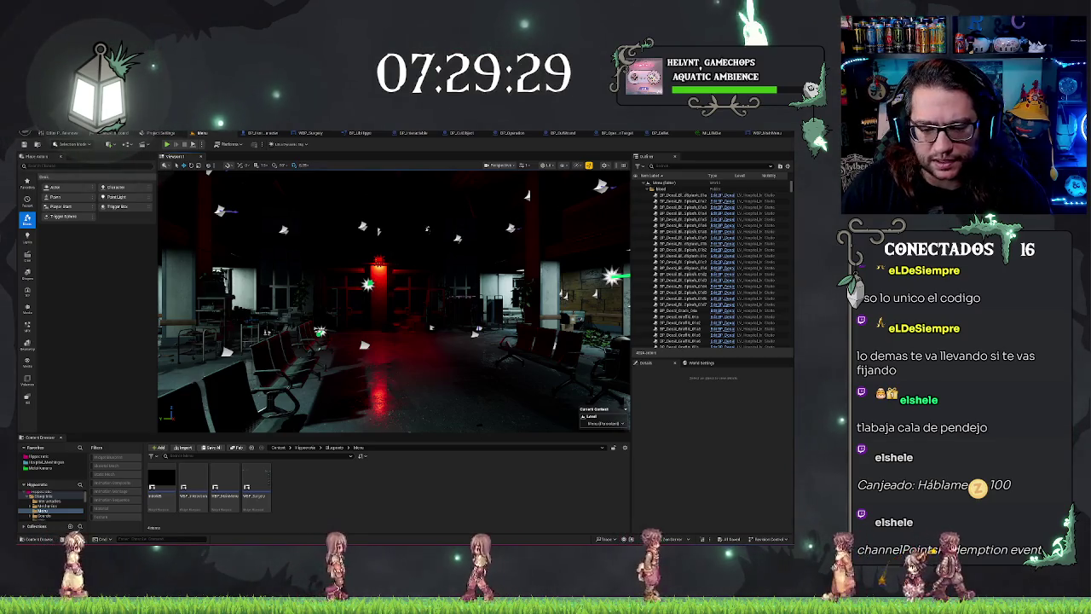
left_click_drag(211, 433, 212, 422)
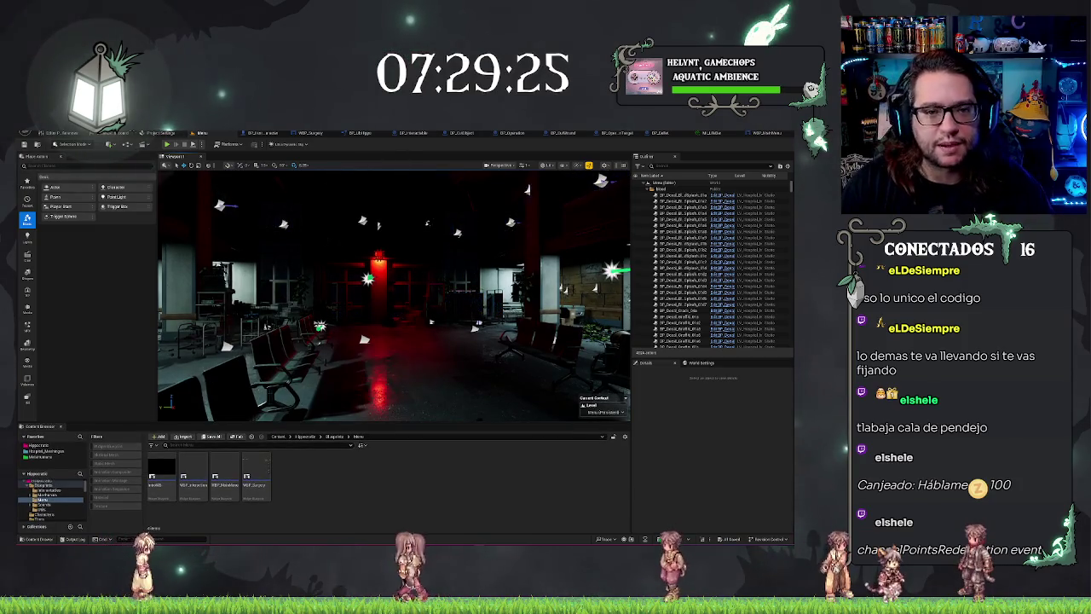
left_click(28, 133)
mouse_move(71, 168)
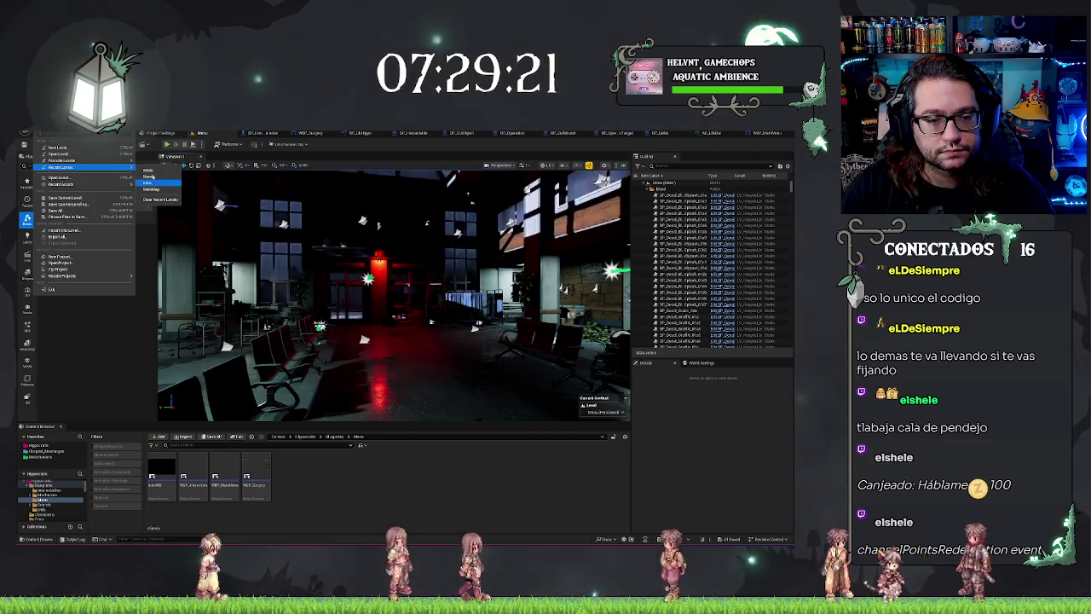
Frame the patient and operating table in the viewport and start playing the level.
left_click(734, 168)
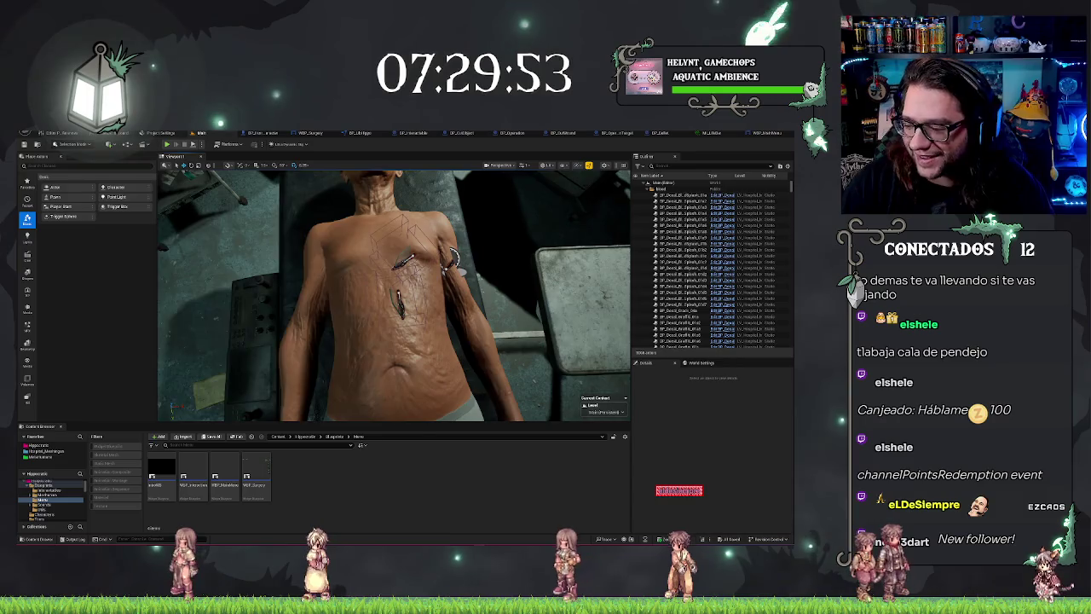
key("f")
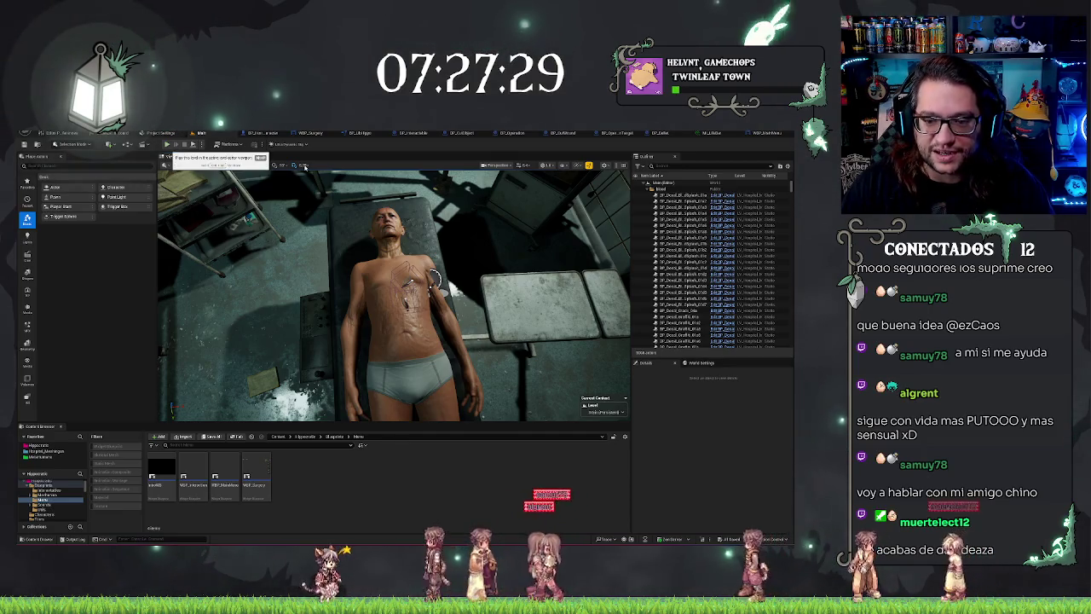
left_click(166, 144)
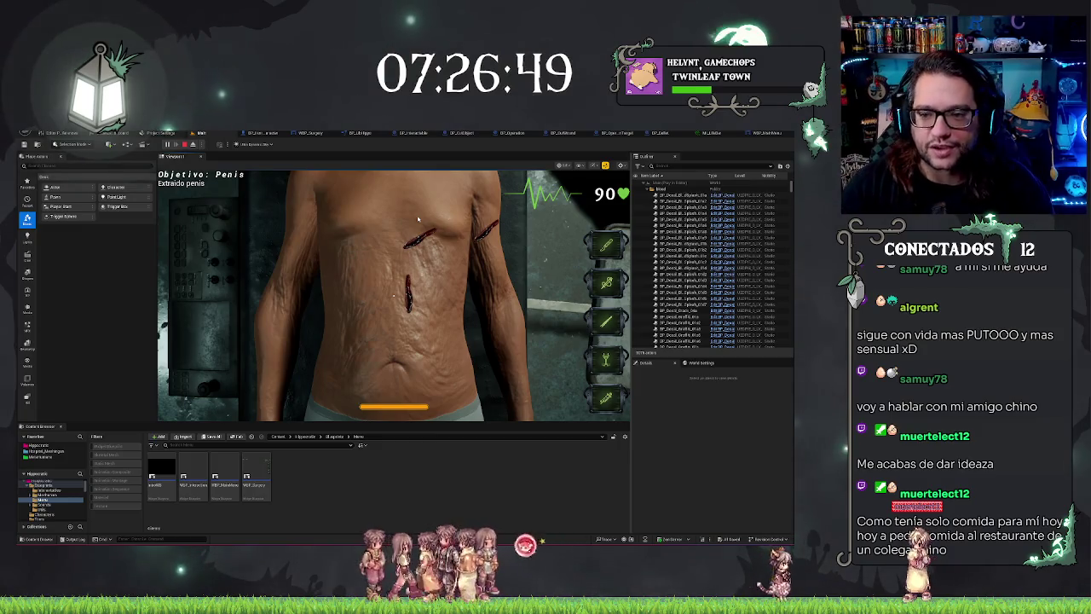
End the surgery play-test and return to editing the level.
key("Escape")
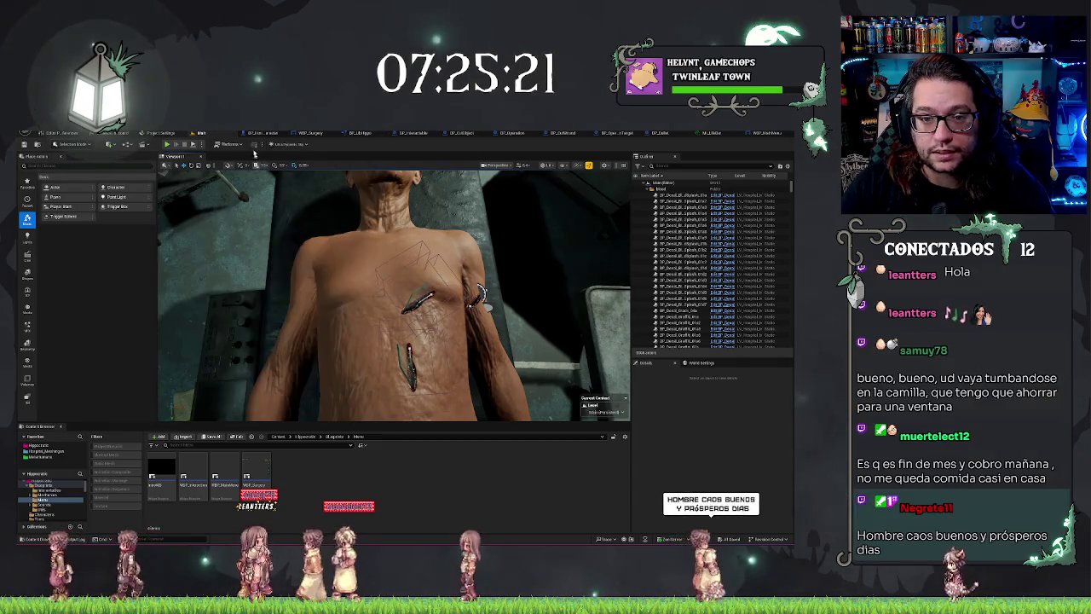
In BP_Operation's event graph, add a Set SurgeryDistancePoint node after the custom event.
left_click(502, 134)
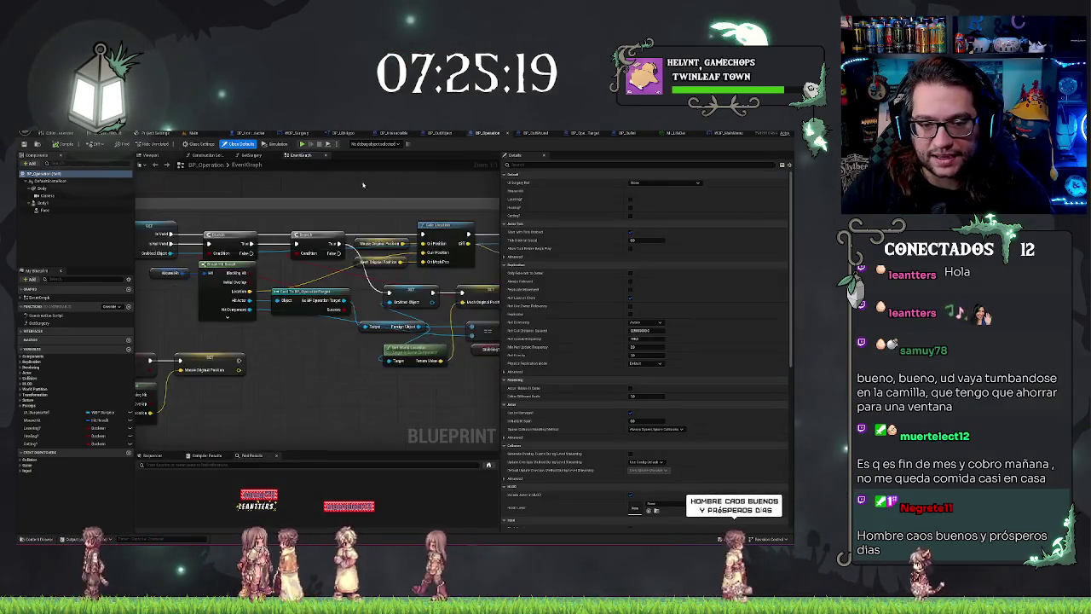
scroll(365, 310, "down", 5)
scroll(365, 310, "up", 8)
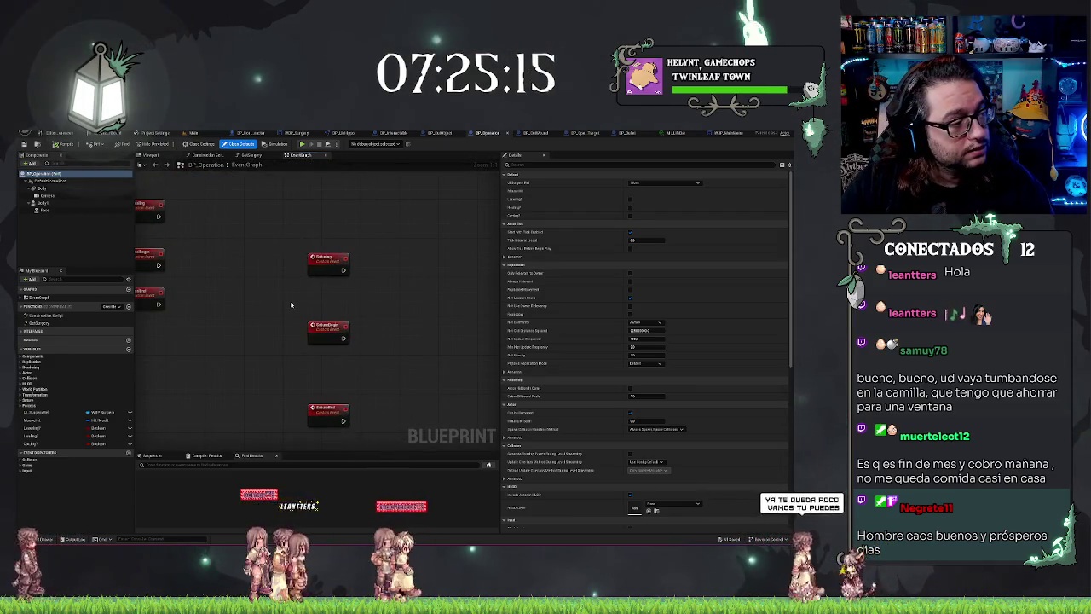
scroll(381, 331, "down", 1)
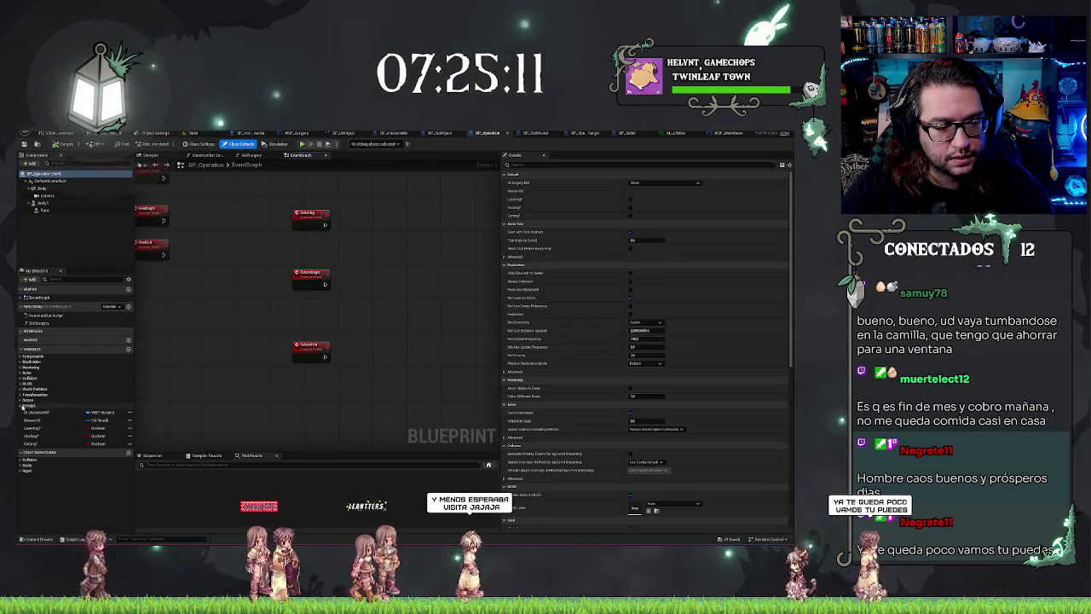
left_click(34, 399)
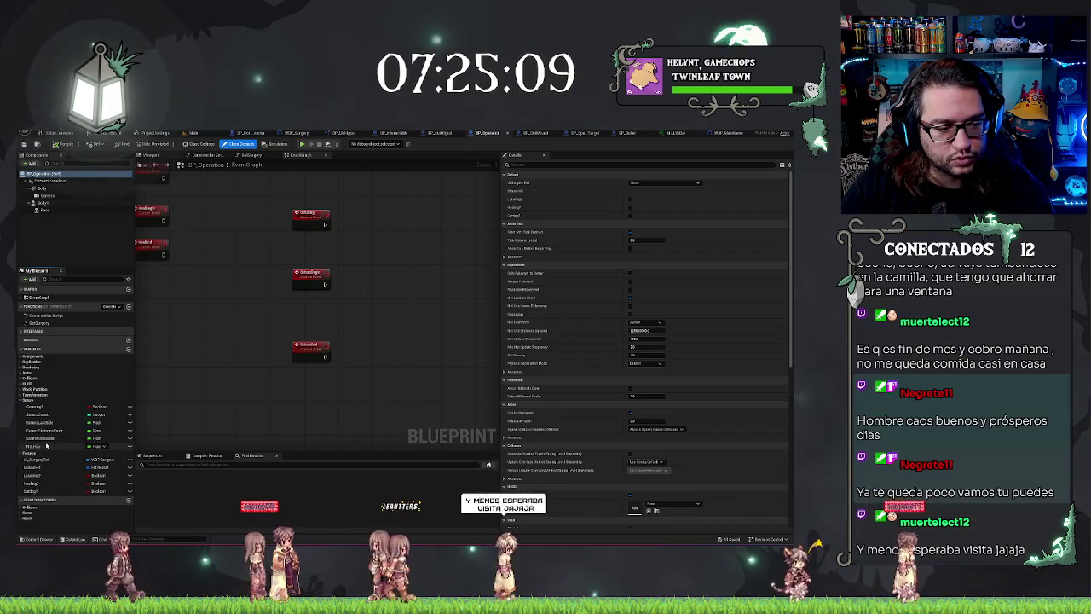
mouse_move(43, 431)
left_mouse_down()
mouse_move(151, 397)
mouse_move(357, 298)
mouse_move(324, 284)
left_mouse_up()
left_click(384, 314)
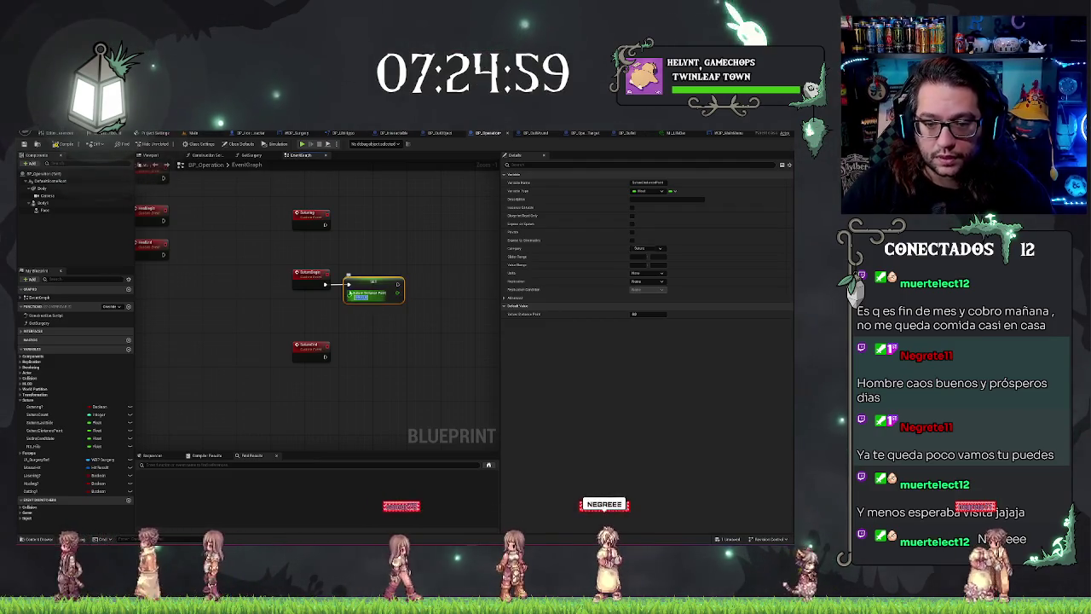
Make SectionCombEdition a BP Out Wound object reference and chain its Set node after the existing Set.
left_click(426, 360)
left_click_drag(426, 360, 364, 365)
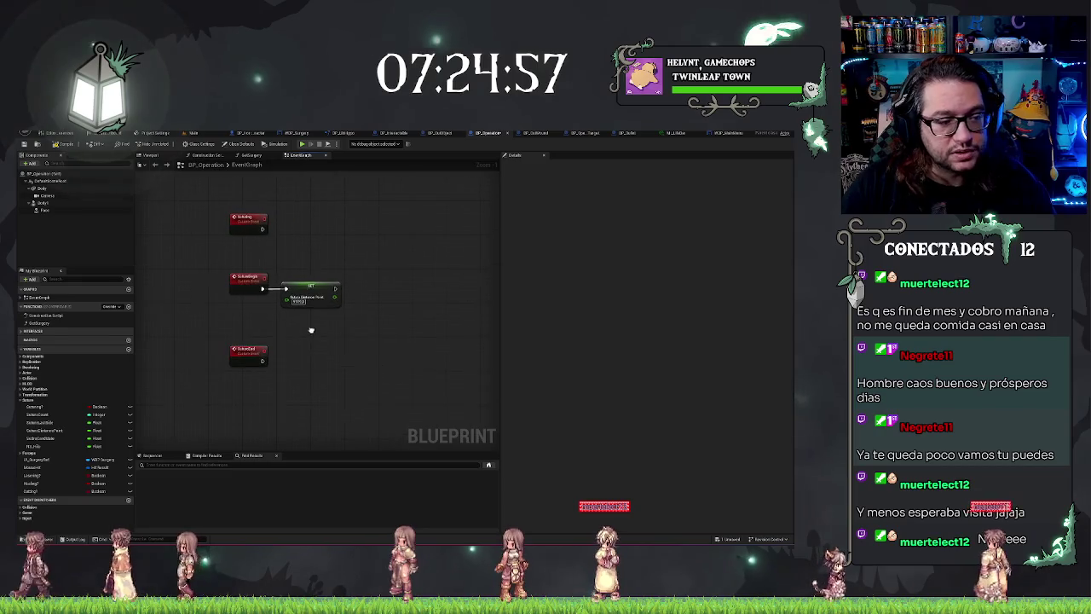
left_click(35, 438)
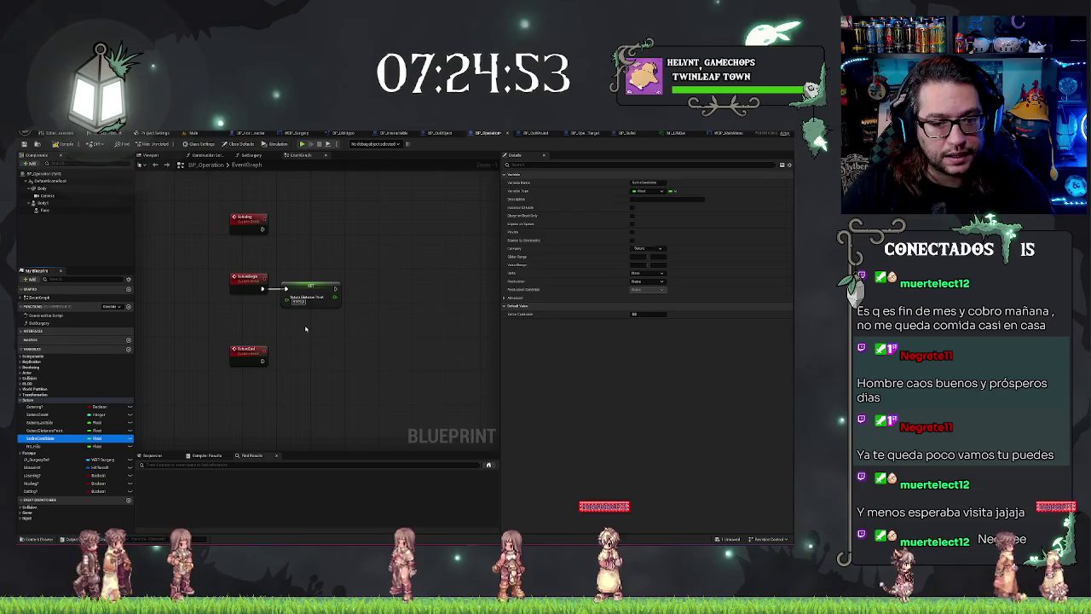
left_click(99, 439)
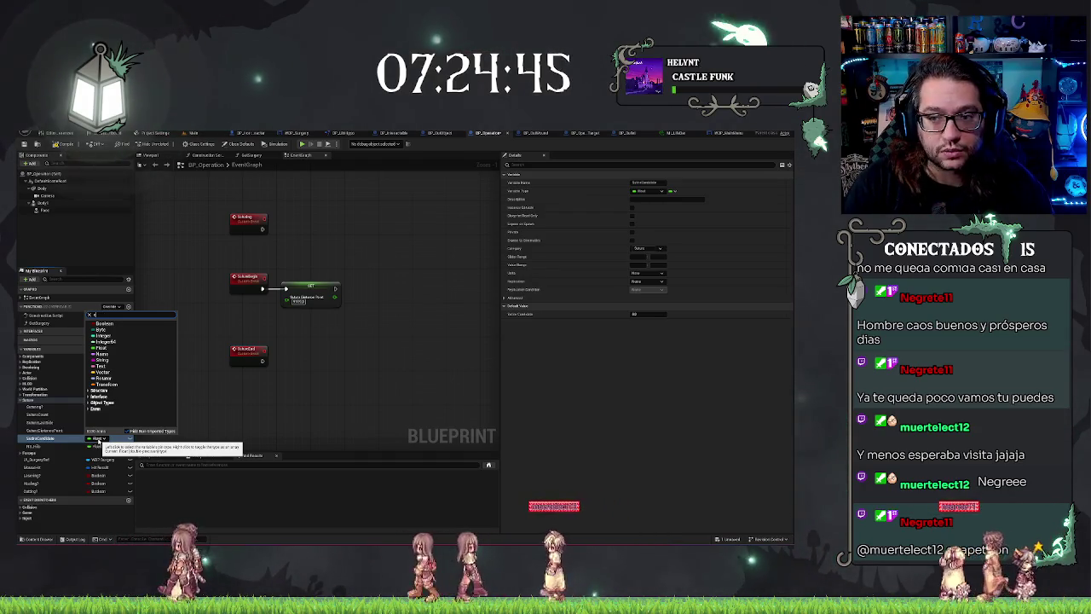
type("cut")
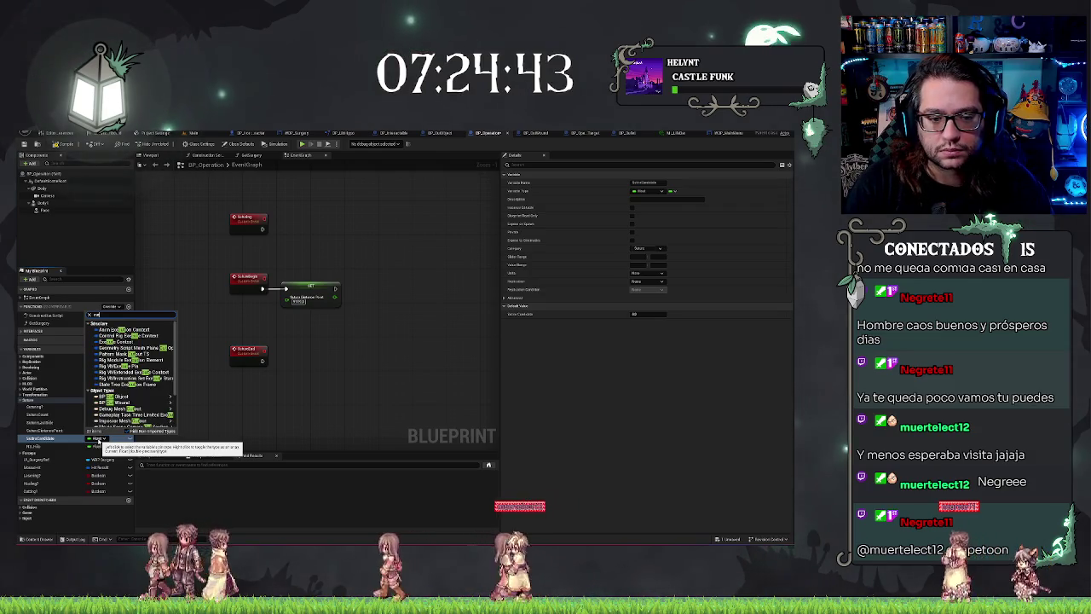
key("BackSpace")
key("BackSpace")
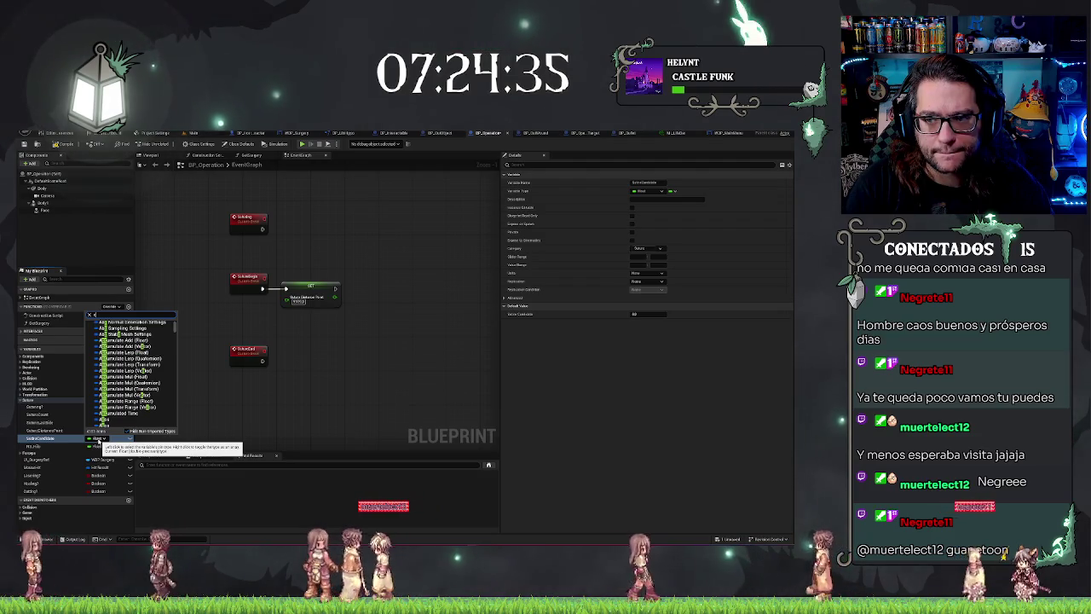
type("outwoun")
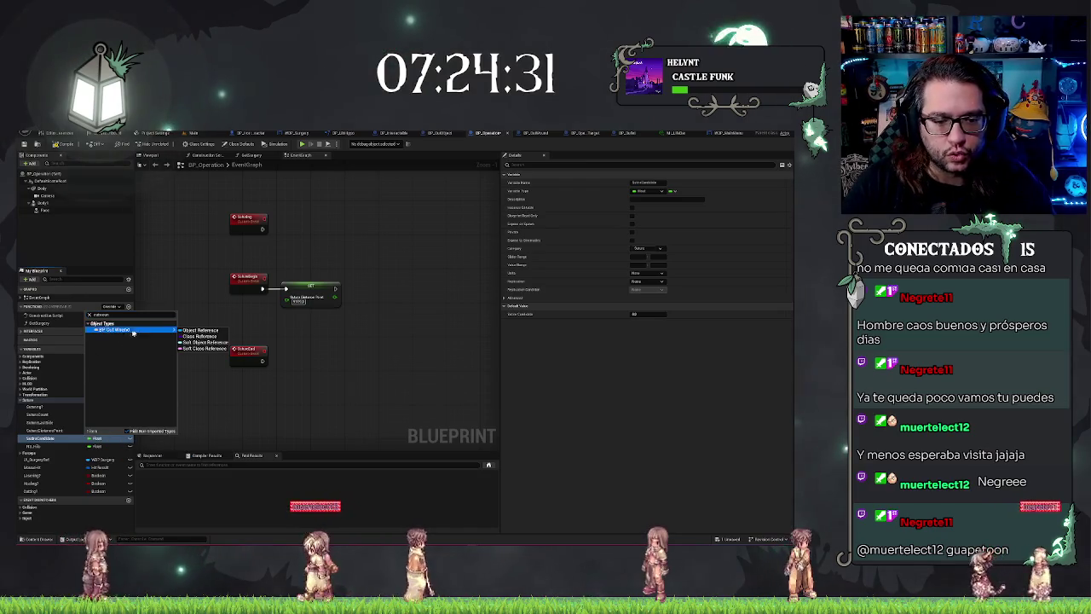
key("Escape")
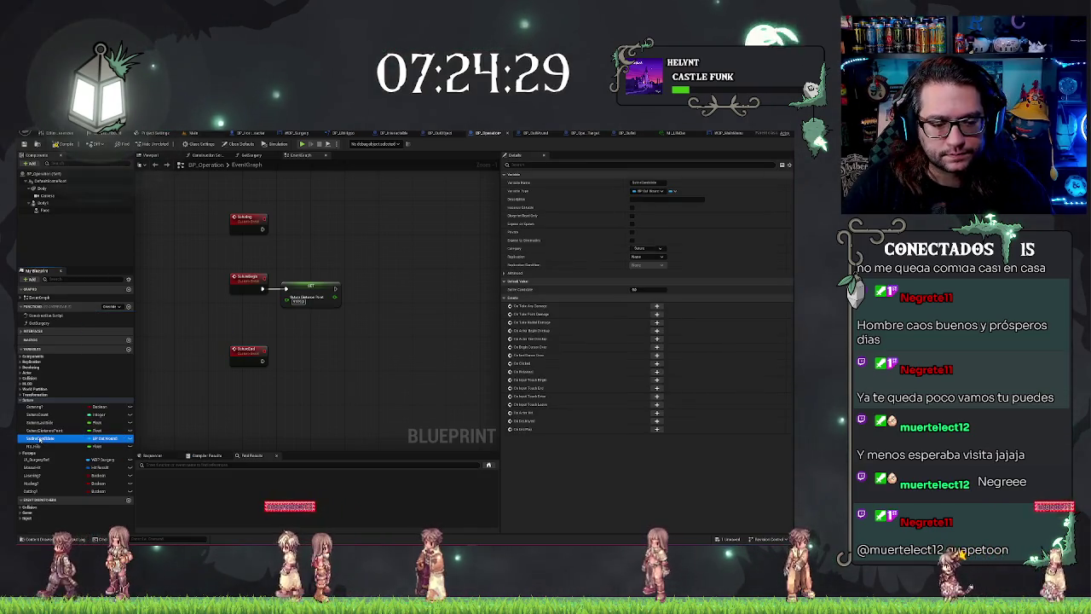
left_click_drag(362, 305, 336, 289)
left_click(380, 318)
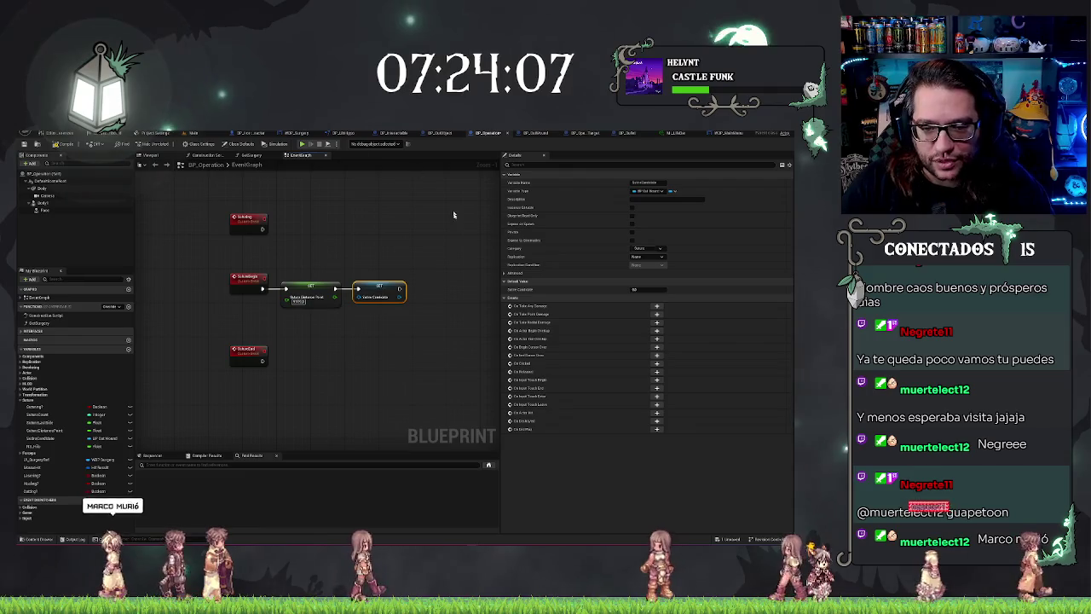
Append two more Set variable nodes to the event chain, ending with Set Entering?
left_click_drag(452, 214, 420, 215)
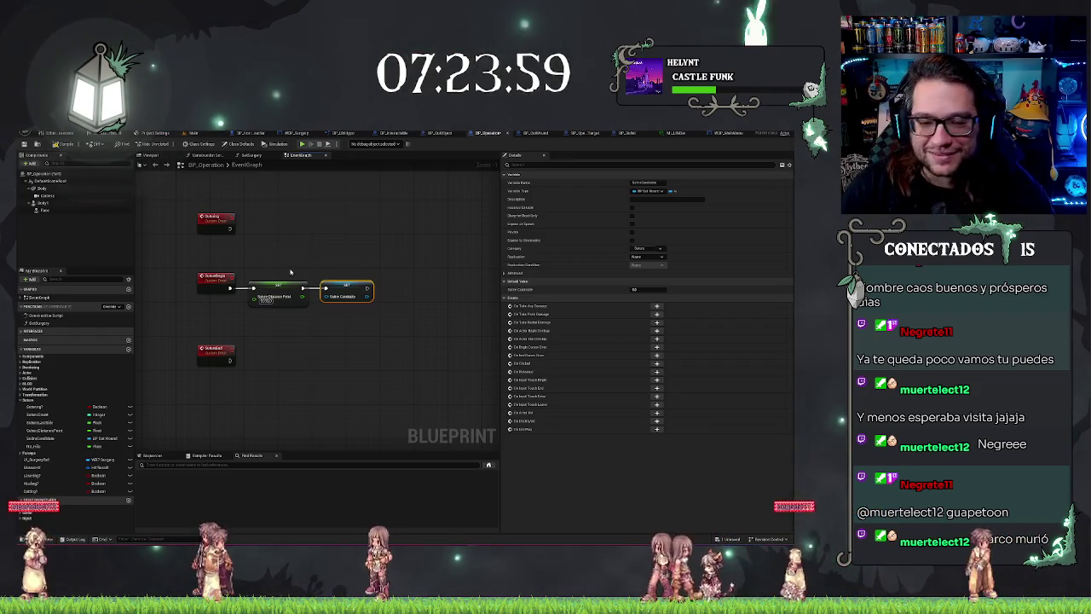
left_click(371, 270)
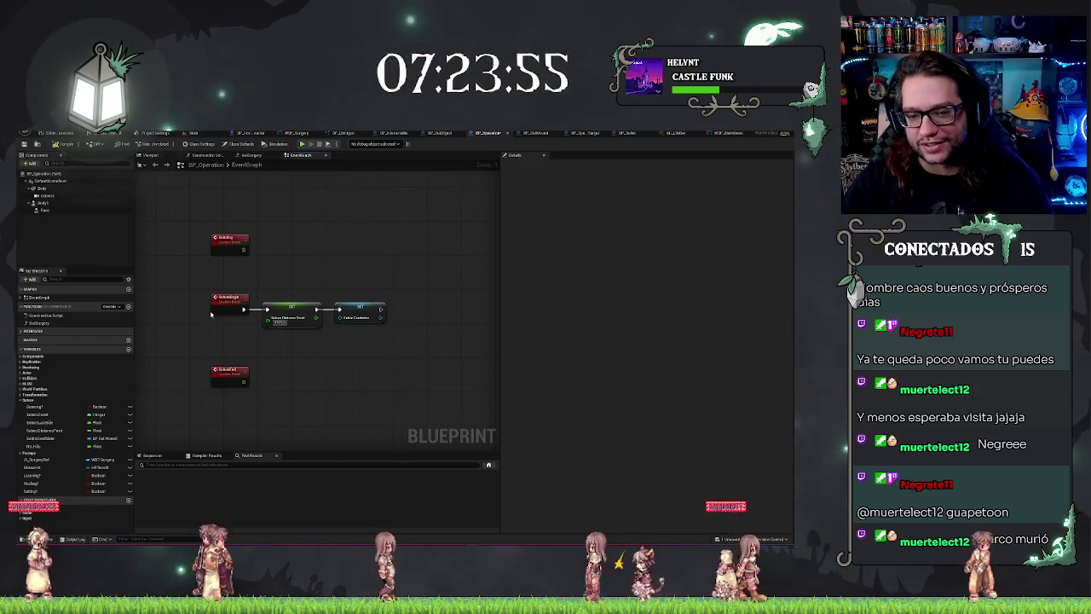
scroll(373, 280, "up", 1)
scroll(360, 273, "down", 2)
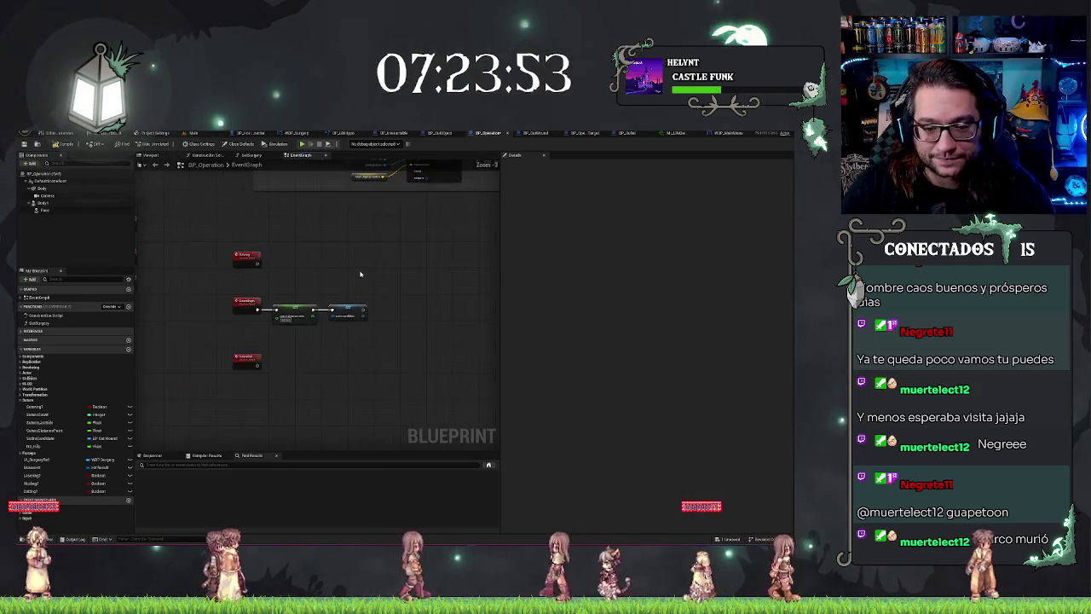
scroll(355, 285, "up", 2)
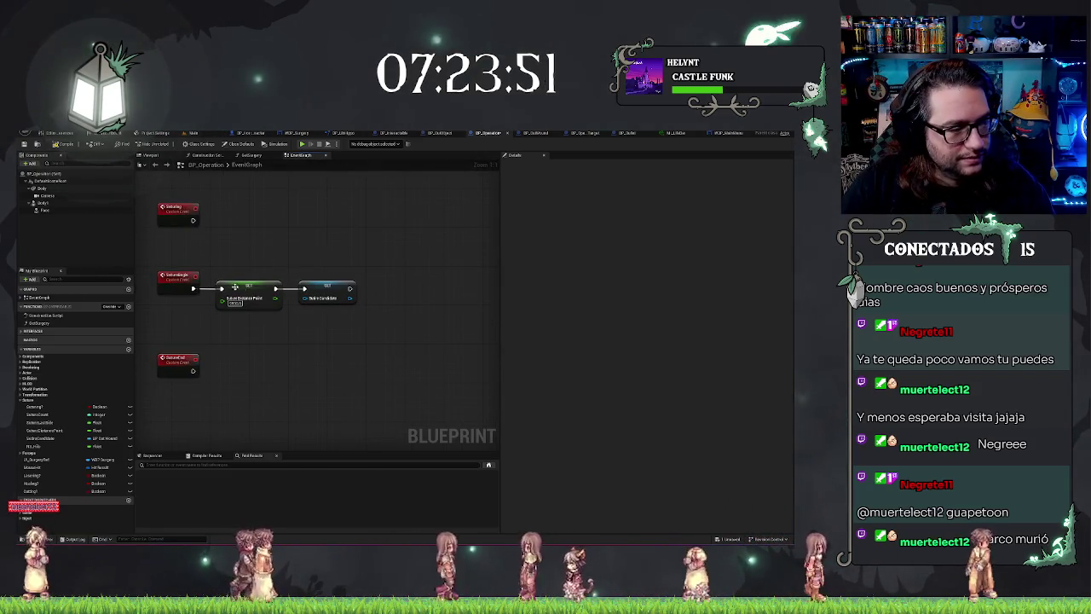
mouse_move(38, 422)
left_mouse_down()
mouse_move(405, 292)
mouse_move(350, 289)
left_mouse_up()
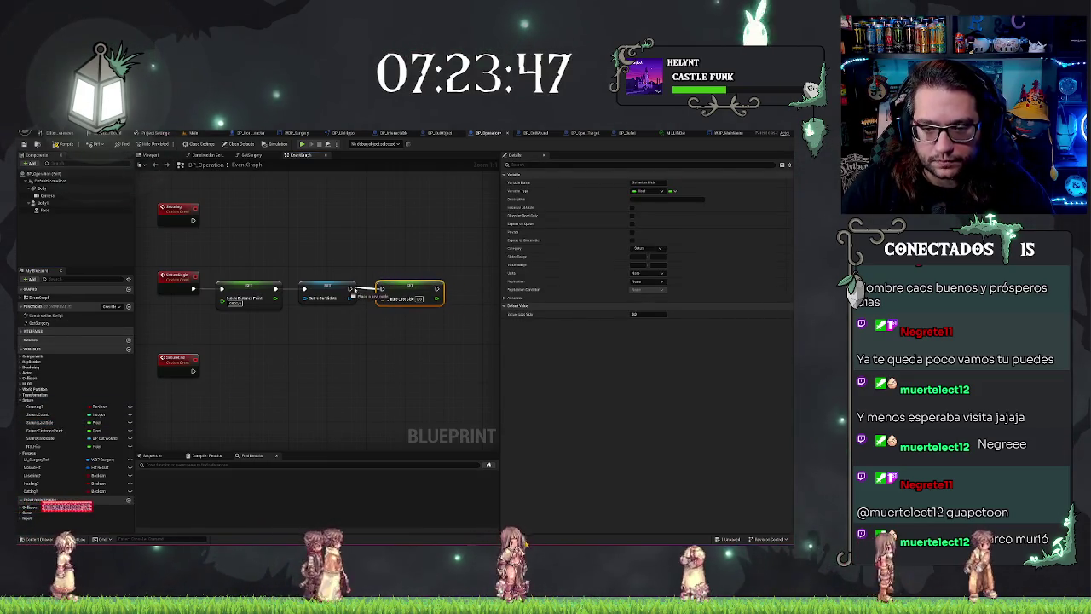
left_click(418, 329)
left_click_drag(418, 329, 208, 317)
mouse_move(34, 414)
left_mouse_down()
mouse_move(282, 383)
mouse_move(366, 315)
mouse_move(382, 289)
left_mouse_up()
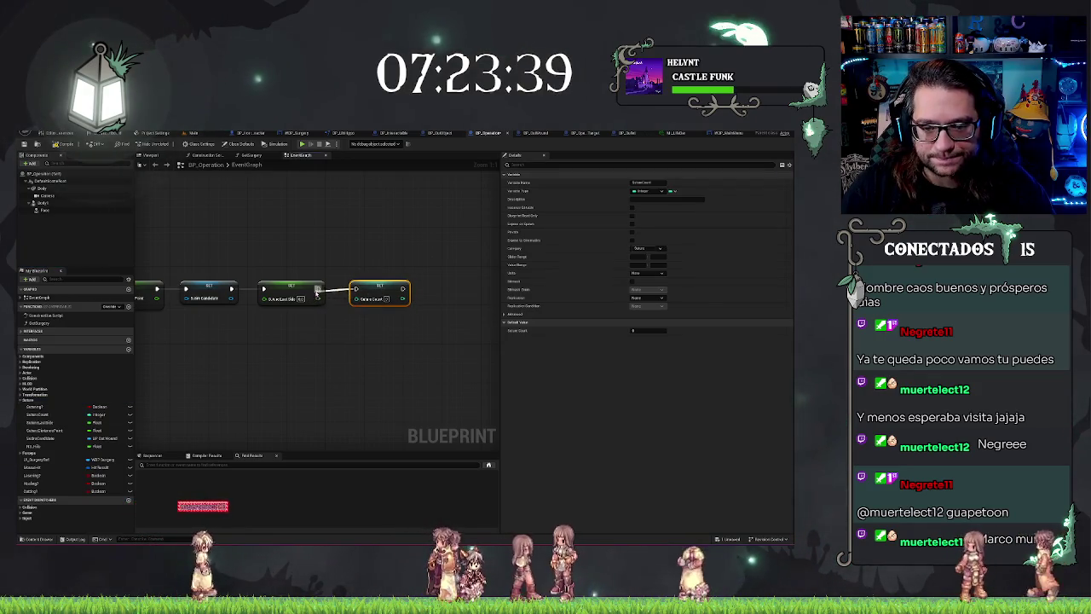
Undo an accidental swap to the Steering variable and drag a new connection off the last SET's exec pin.
scroll(432, 390, "down", 2)
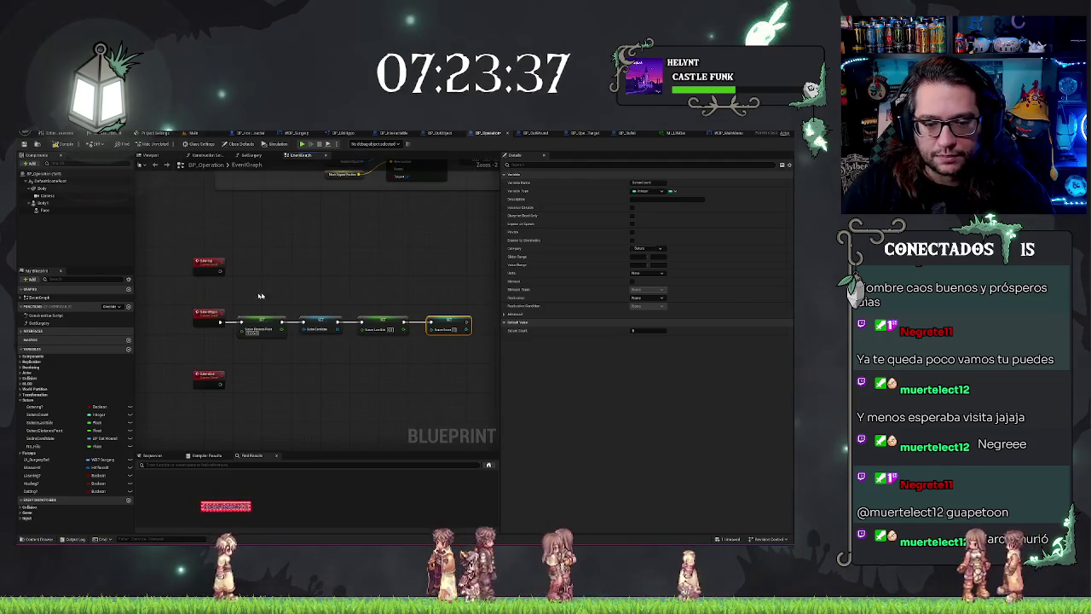
left_click(450, 353)
left_click_drag(429, 365, 317, 343)
left_click_drag(26, 408, 318, 300)
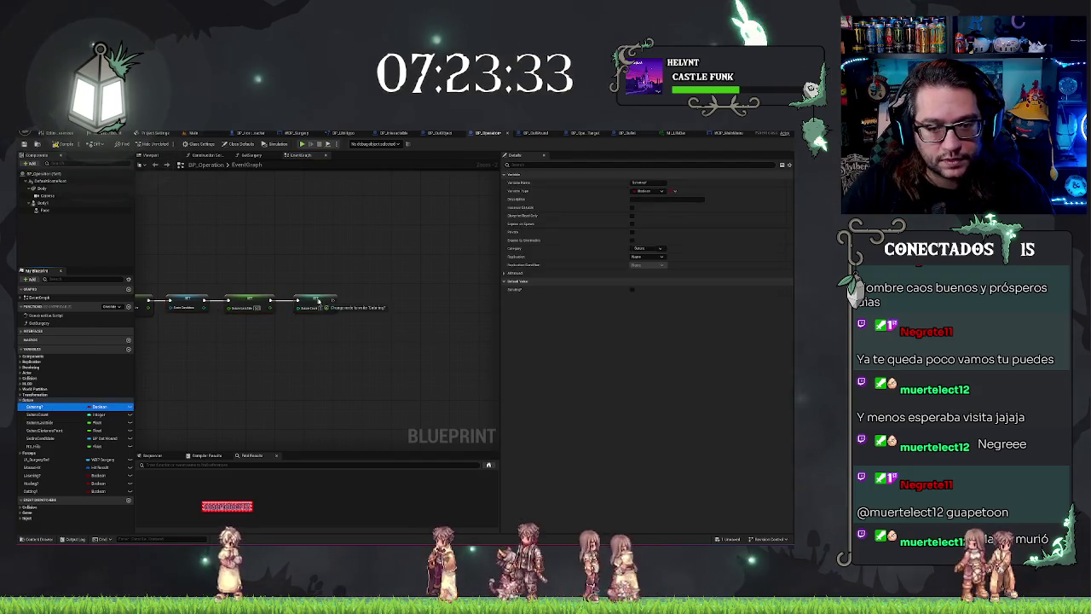
key("ctrl+z")
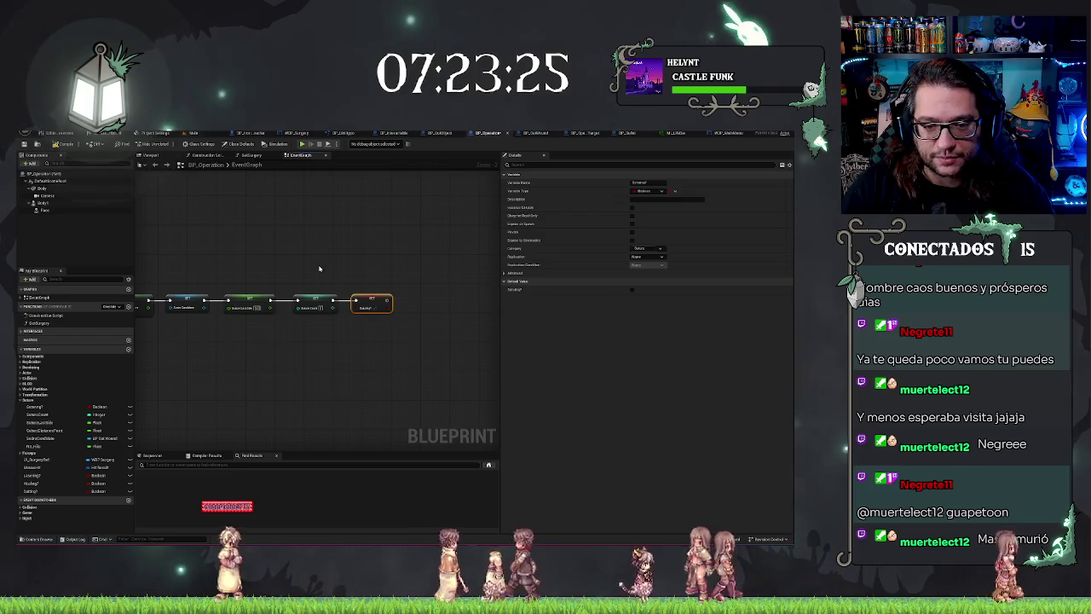
scroll(319, 256, "down", 2)
scroll(414, 236, "up", 2)
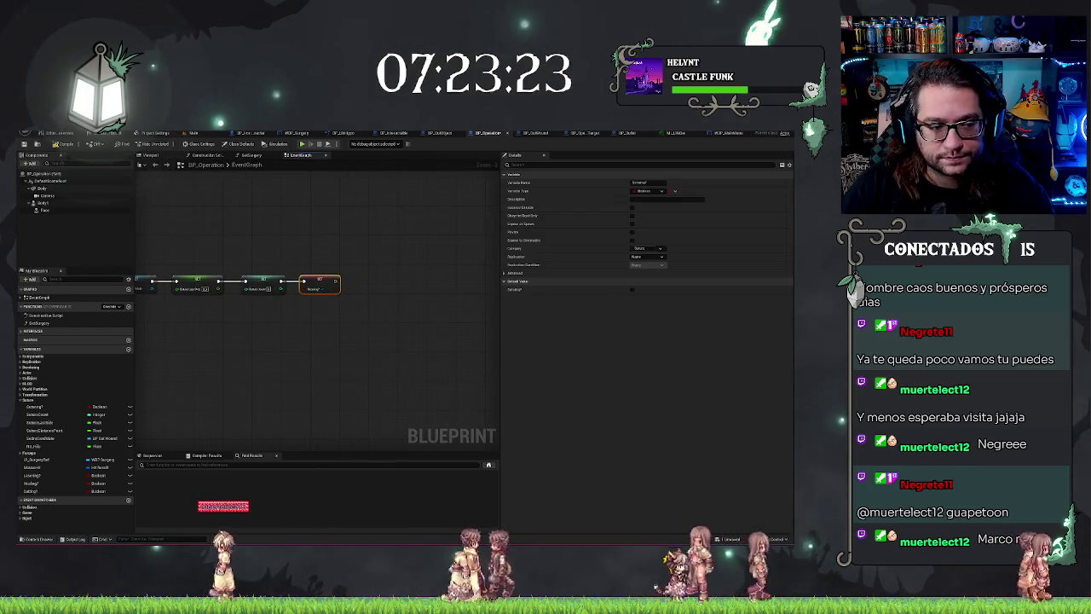
left_click_drag(384, 258, 366, 244)
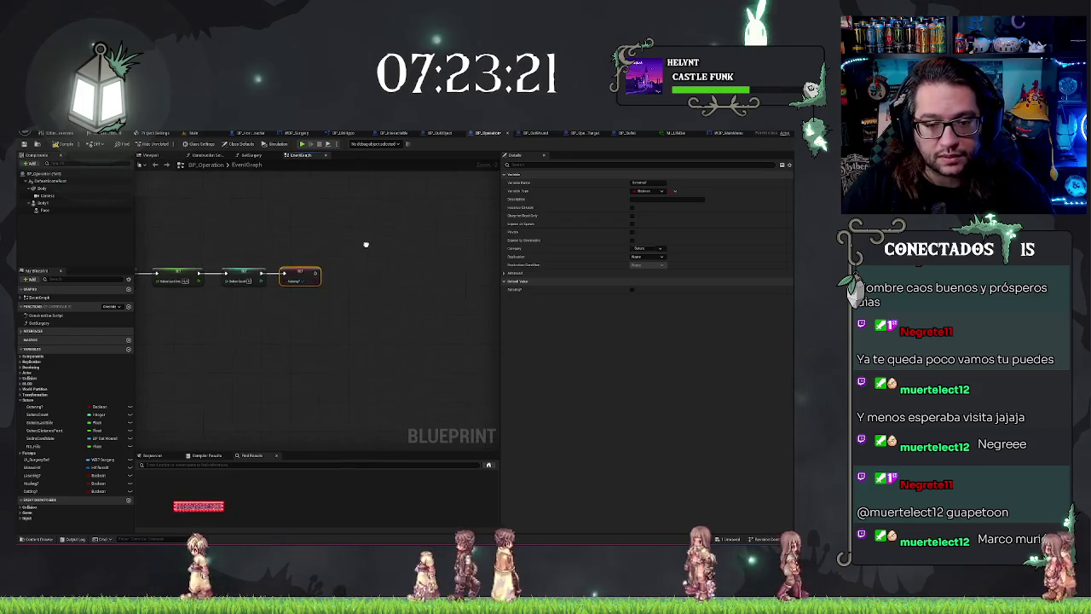
left_click_drag(317, 274, 333, 278)
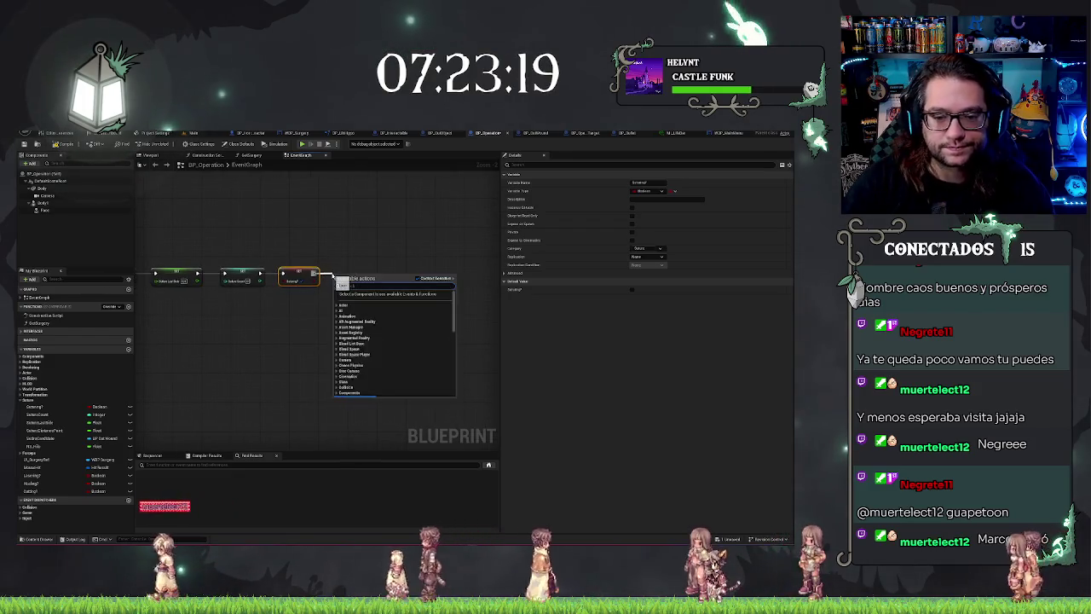
Add Get All Actors Of Class after Set Entering? with the 'surg' wound blueprint as its Actor Class.
type("get all")
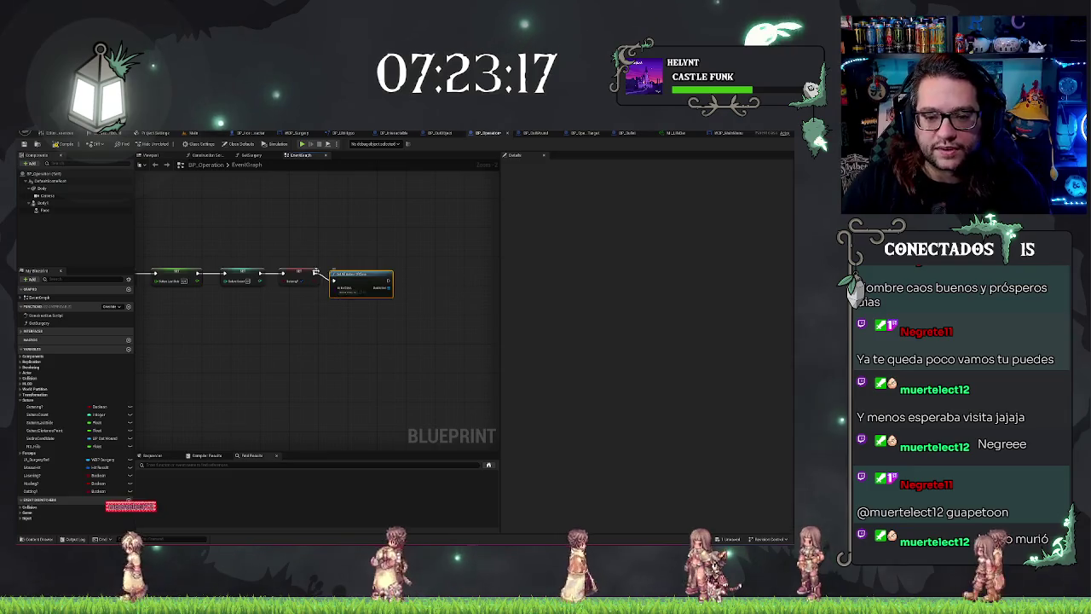
left_click(298, 277)
left_click(345, 285)
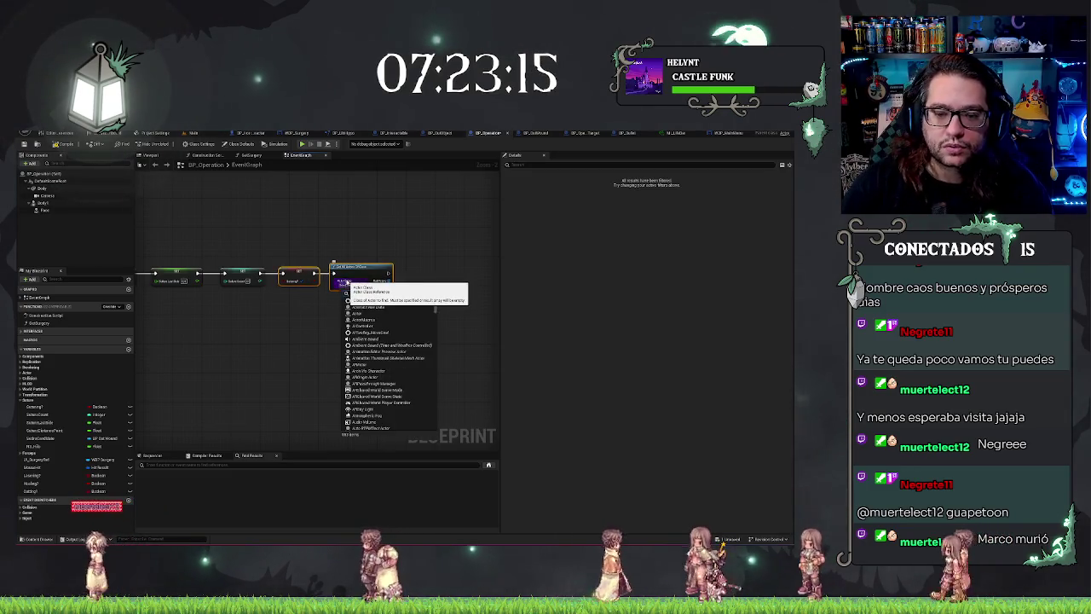
type("surg")
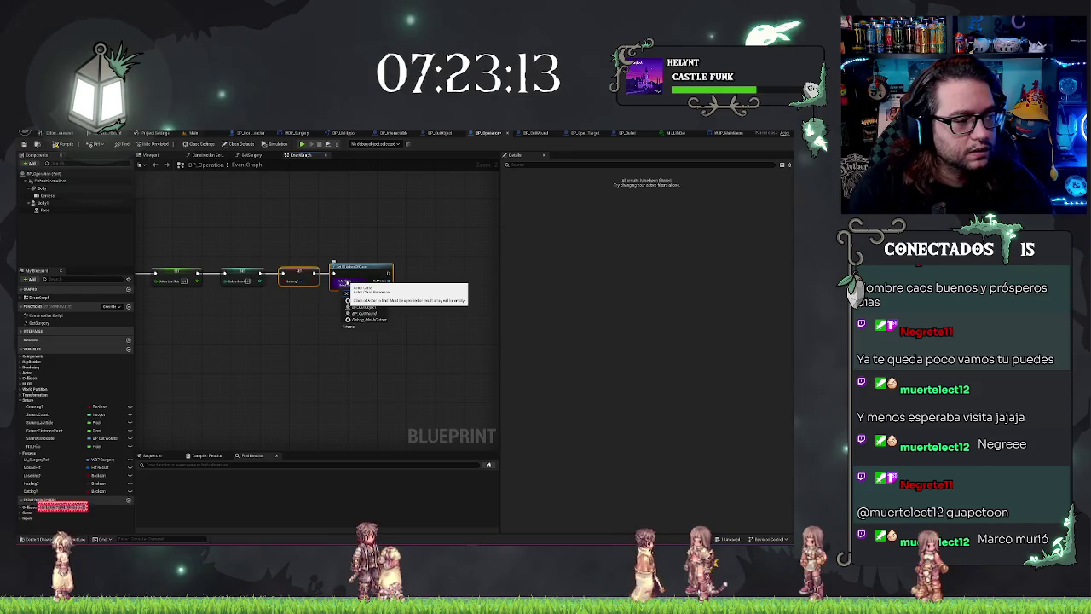
left_click(381, 306)
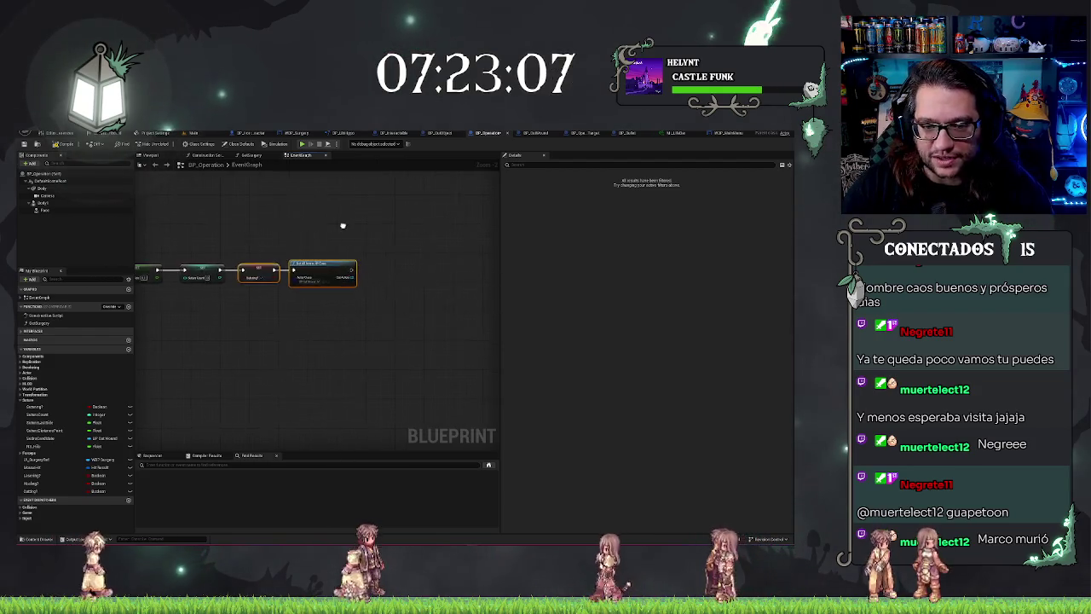
left_click_drag(341, 226, 367, 259)
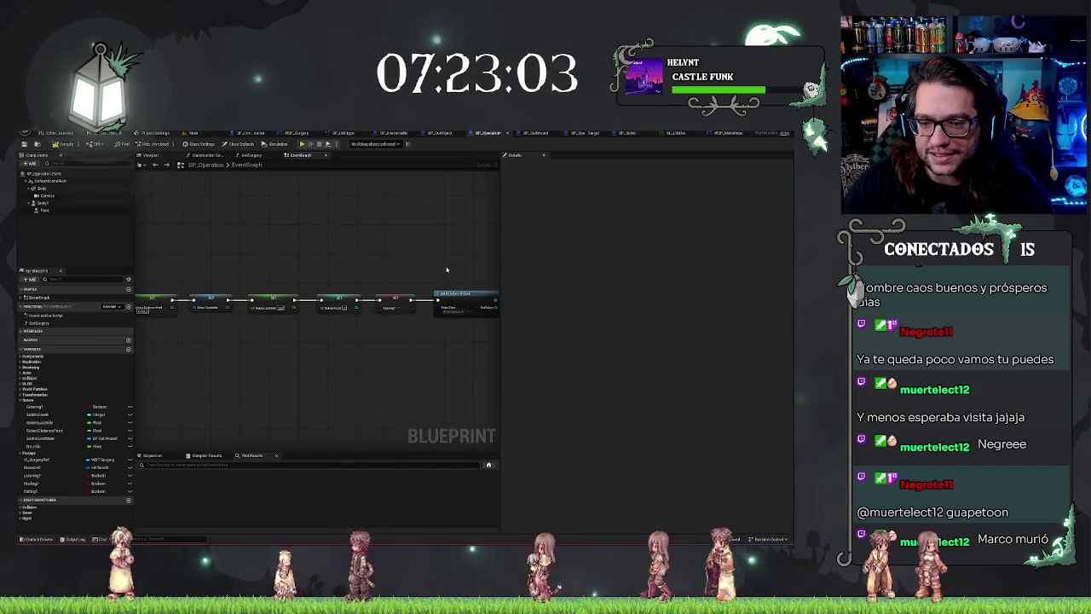
scroll(394, 256, "down", 2)
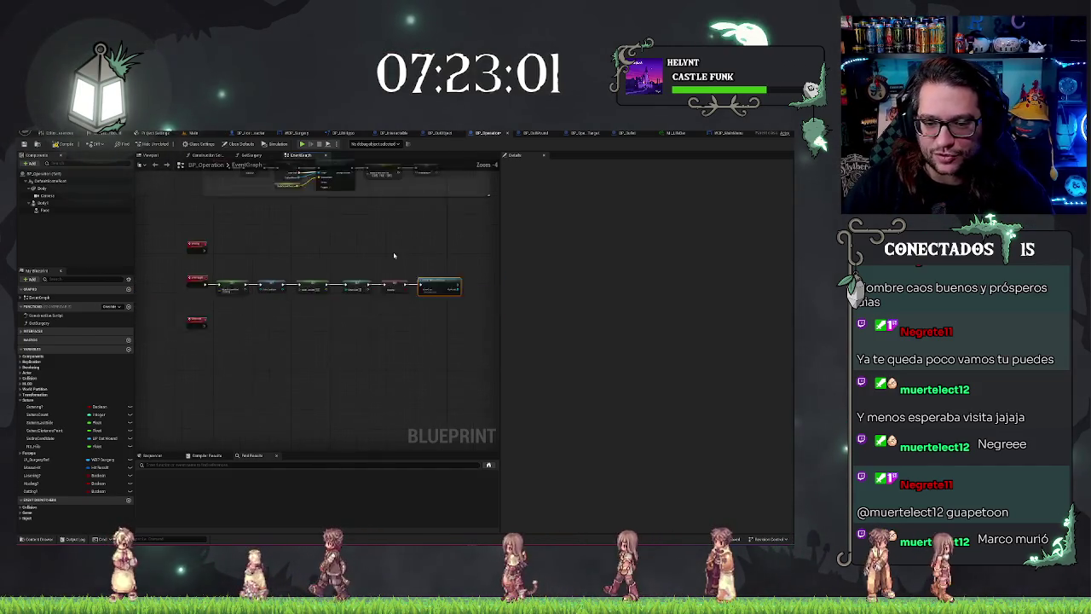
scroll(273, 258, "up", 1)
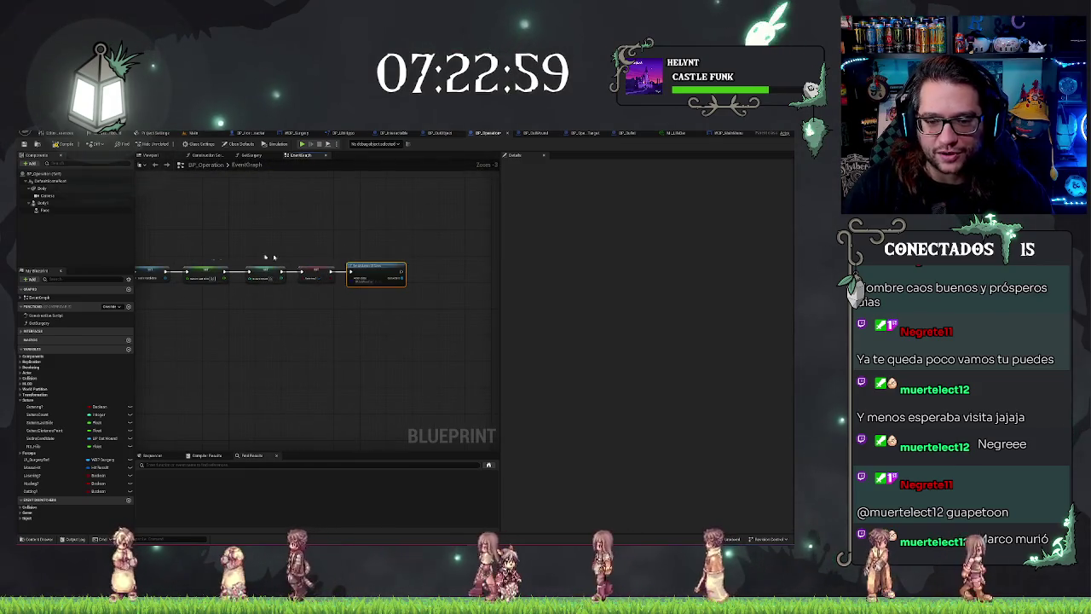
scroll(307, 243, "down", 1)
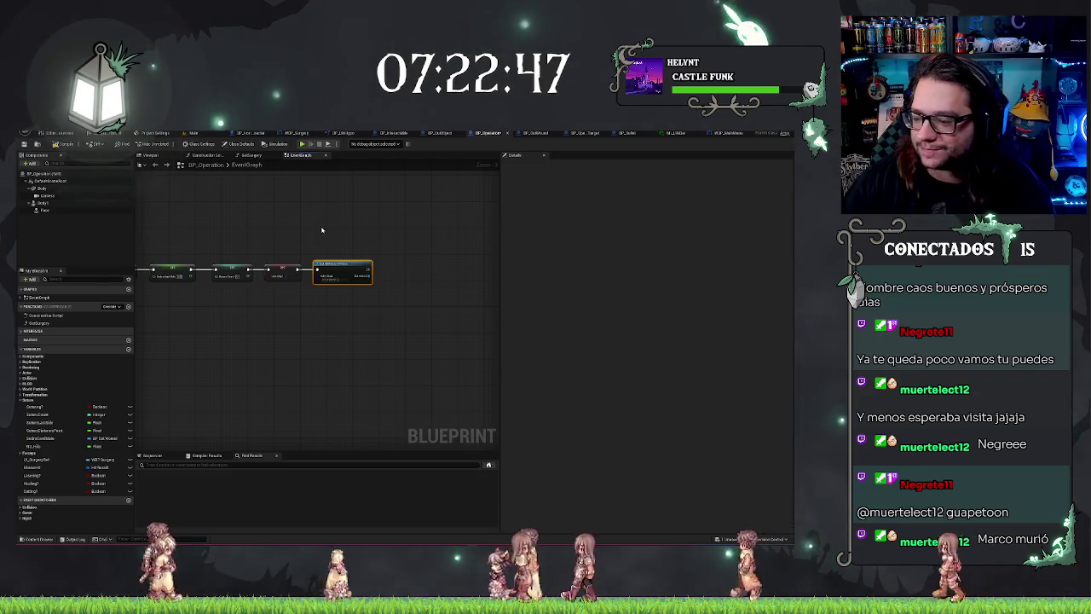
scroll(319, 221, "up", 1)
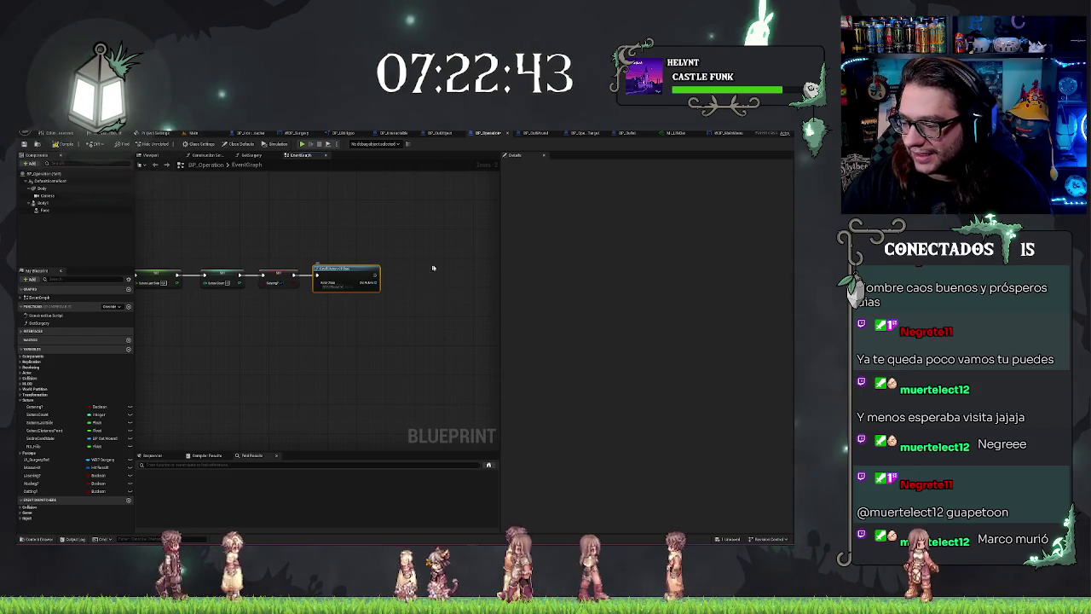
scroll(414, 269, "down", 2)
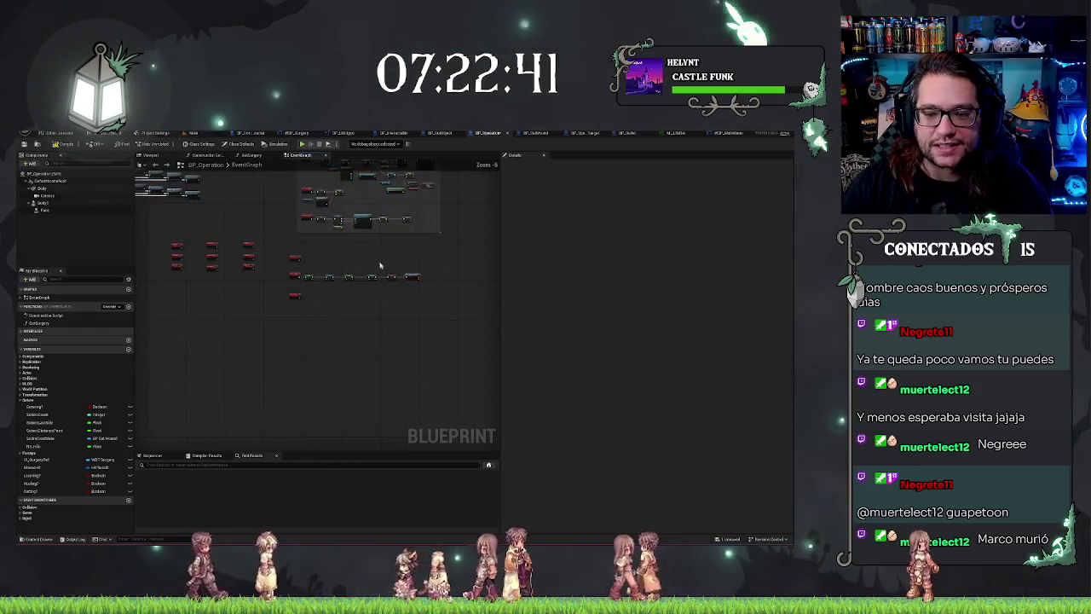
scroll(370, 282, "up", 2)
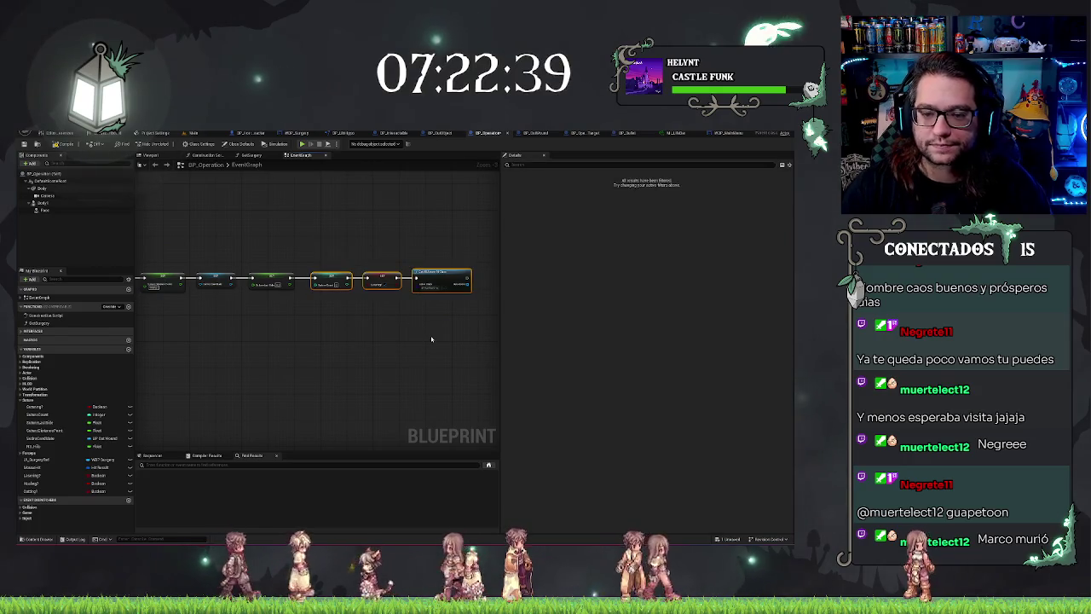
scroll(412, 336, "down", 2)
scroll(265, 325, "up", 3)
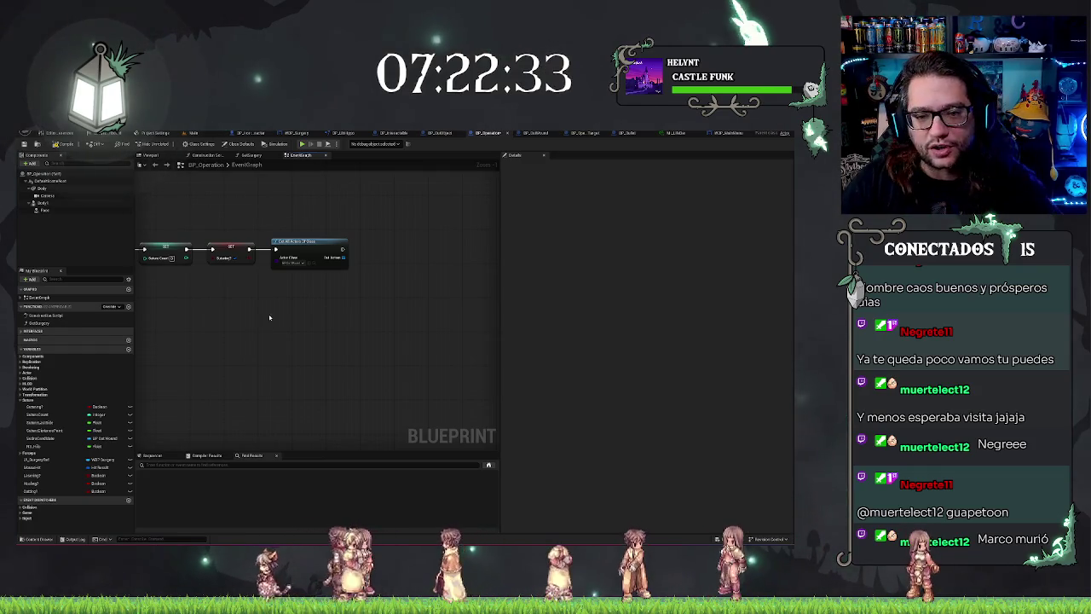
Wire a For Each Loop to the Out Actors array and align it with Get All Actors Of Class.
mouse_move(301, 206)
left_mouse_down()
mouse_move(346, 263)
mouse_move(356, 254)
left_mouse_up()
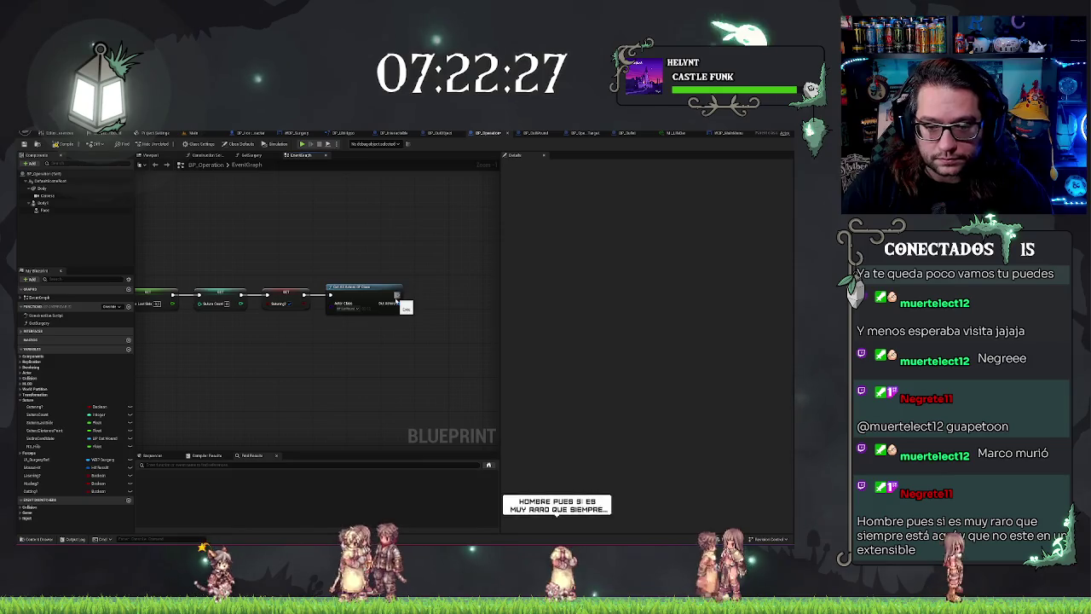
left_click_drag(395, 304, 418, 305)
type("for each")
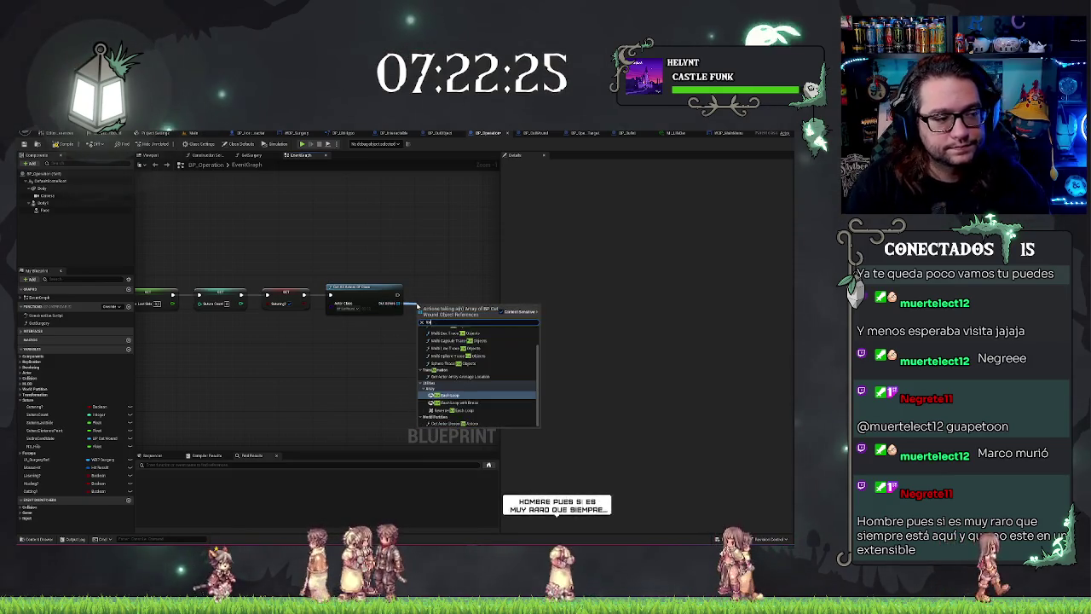
key("Return")
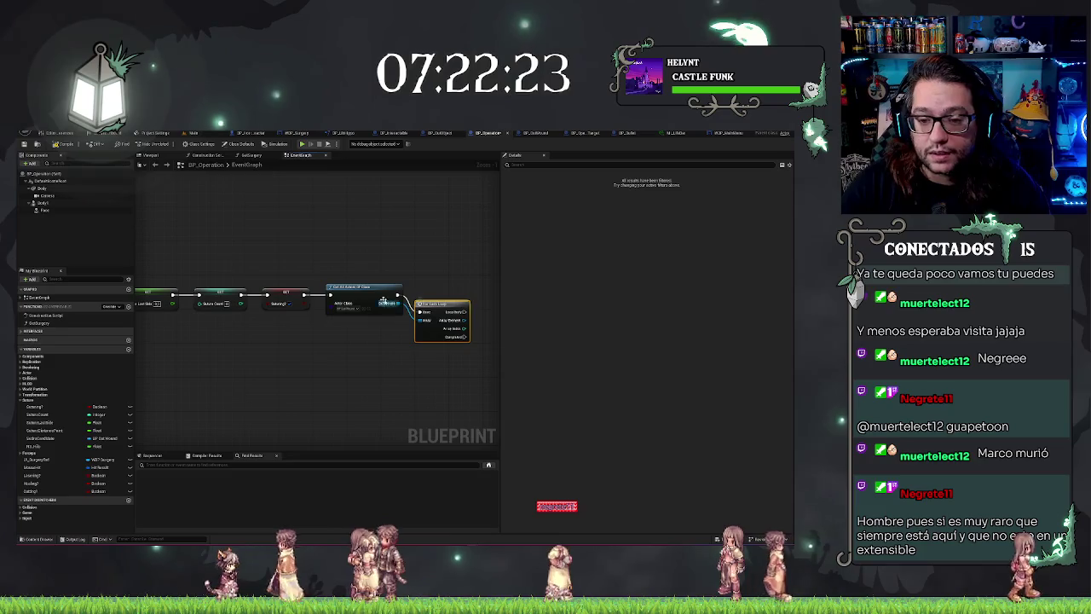
key("q")
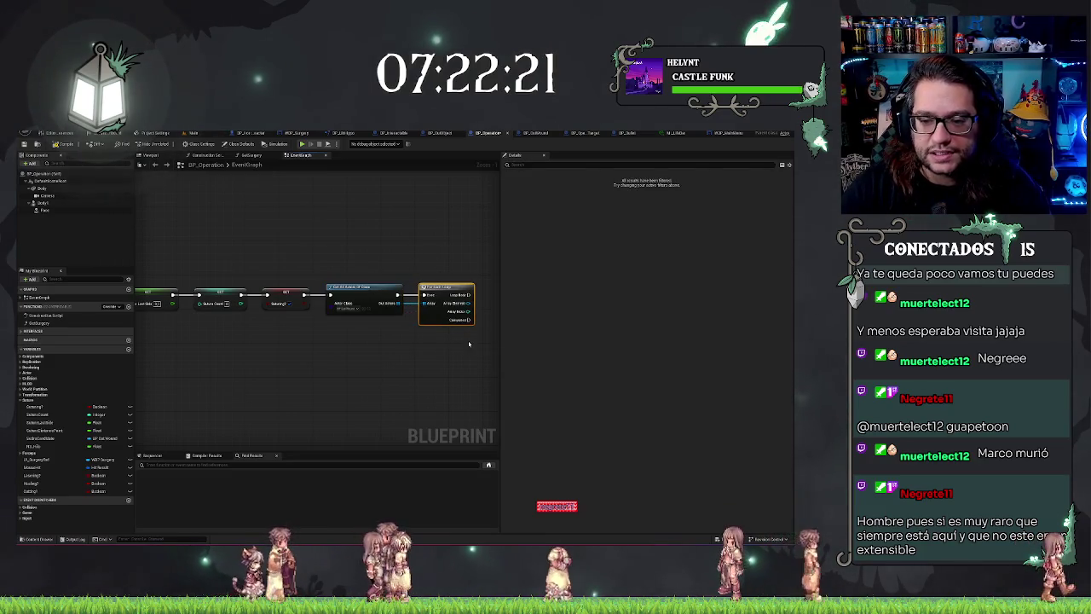
mouse_move(426, 356)
left_mouse_down()
mouse_move(299, 338)
mouse_move(385, 345)
left_mouse_up()
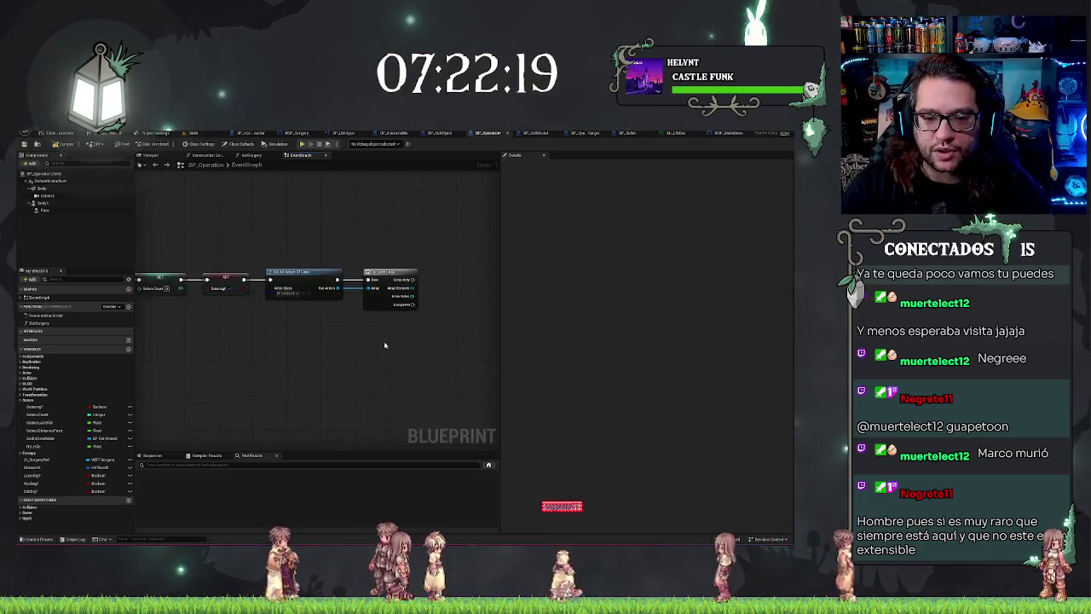
scroll(384, 345, "down", 4)
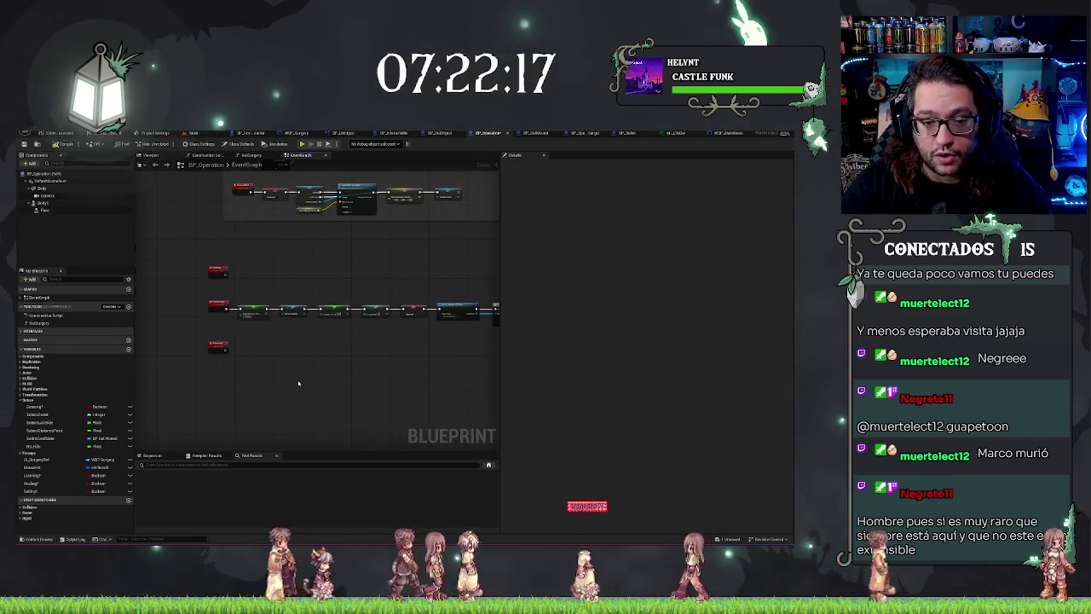
scroll(299, 383, "up", 4)
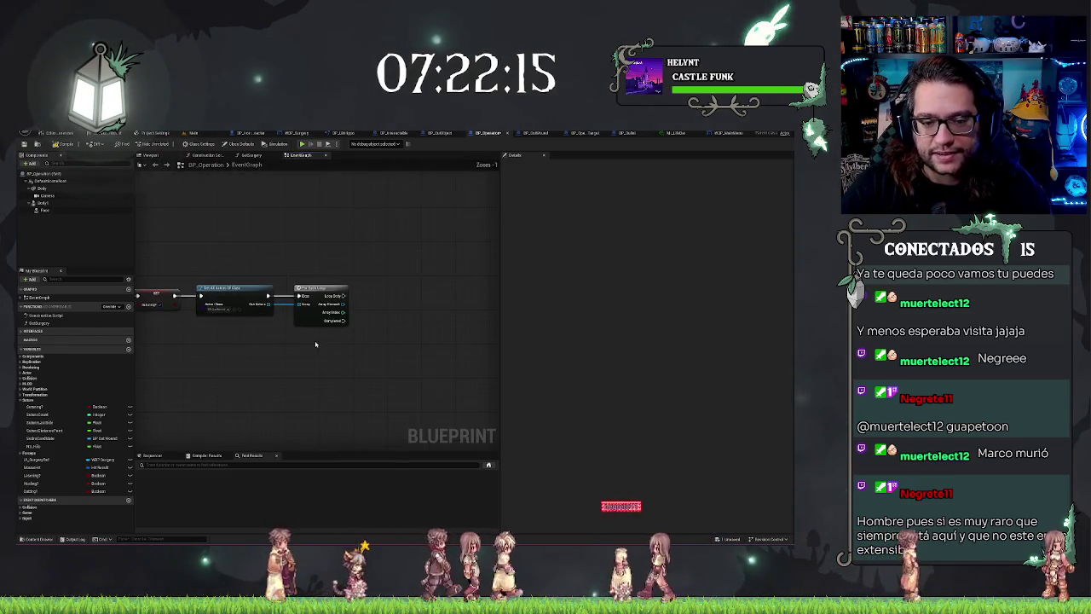
left_click_drag(338, 364, 270, 356)
left_click_drag(271, 307, 298, 328)
Add a mesh getter from the loop's Array Element and place a MouseHit variable getter.
type("mesh")
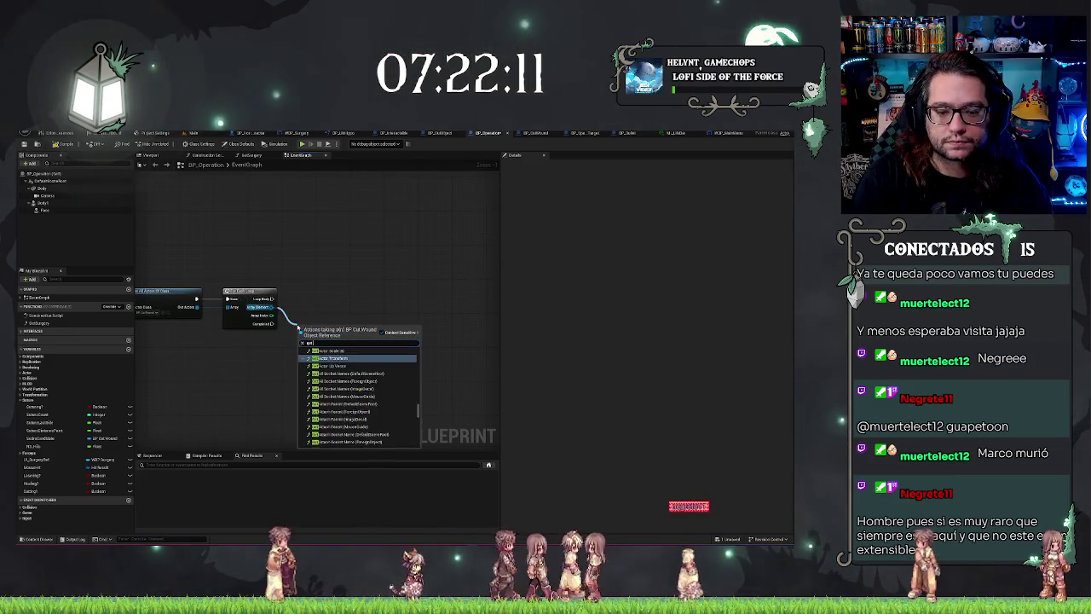
key("Return")
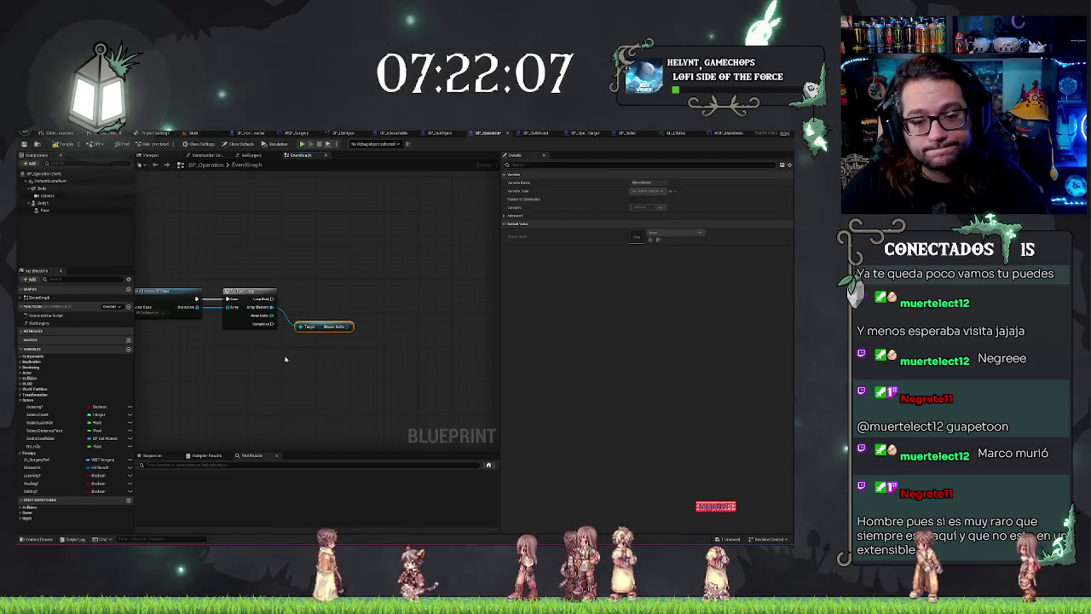
right_click(255, 371)
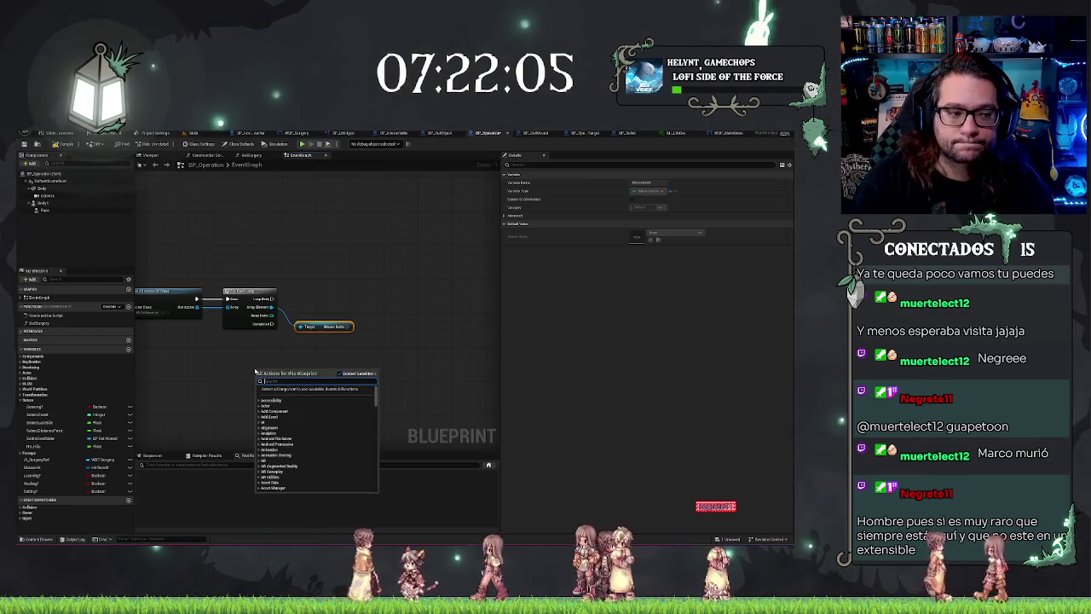
type("getmouse")
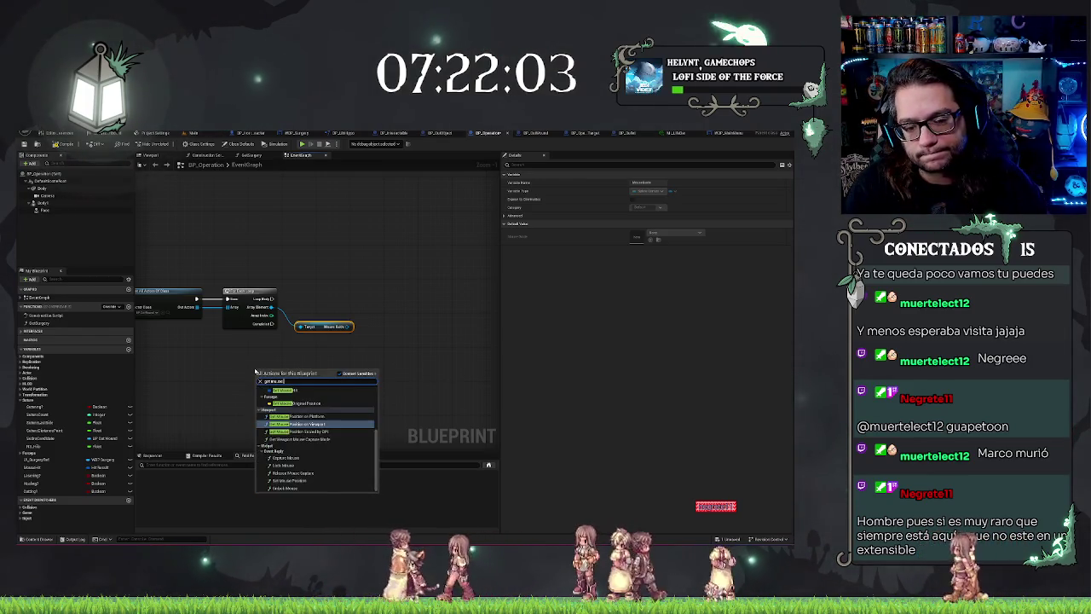
left_click(284, 441)
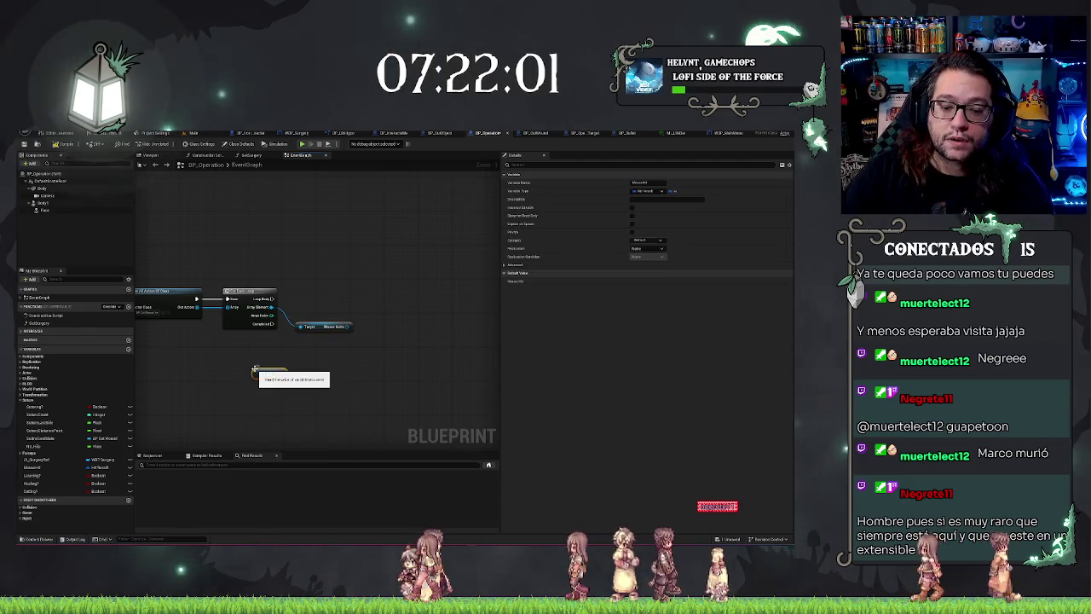
Connect MouseHit to a new Break Hit Result node and move both nodes up-left.
left_click_drag(285, 373, 305, 371)
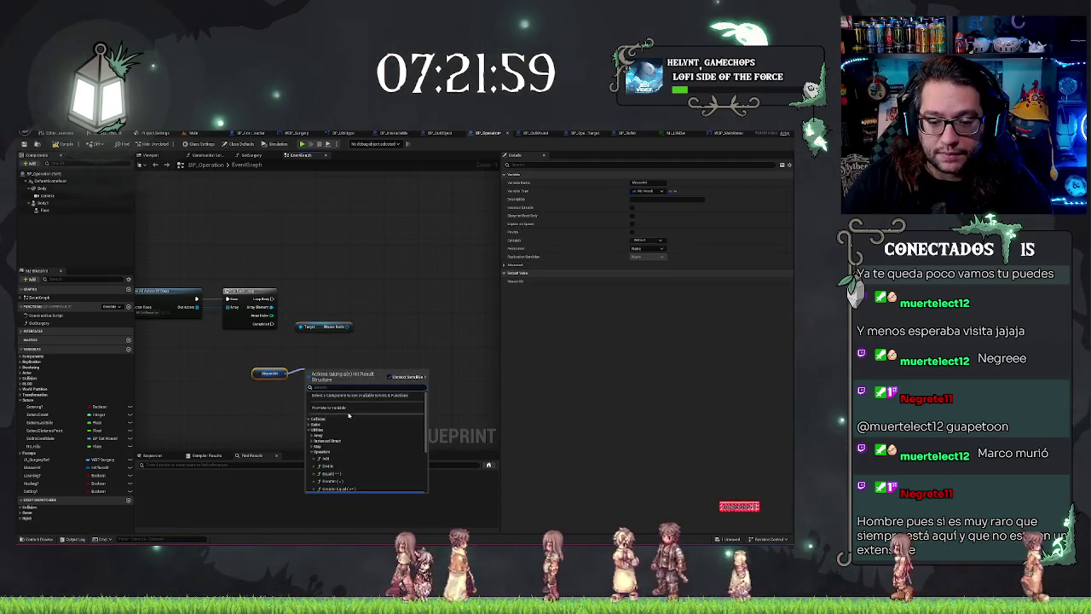
type("break")
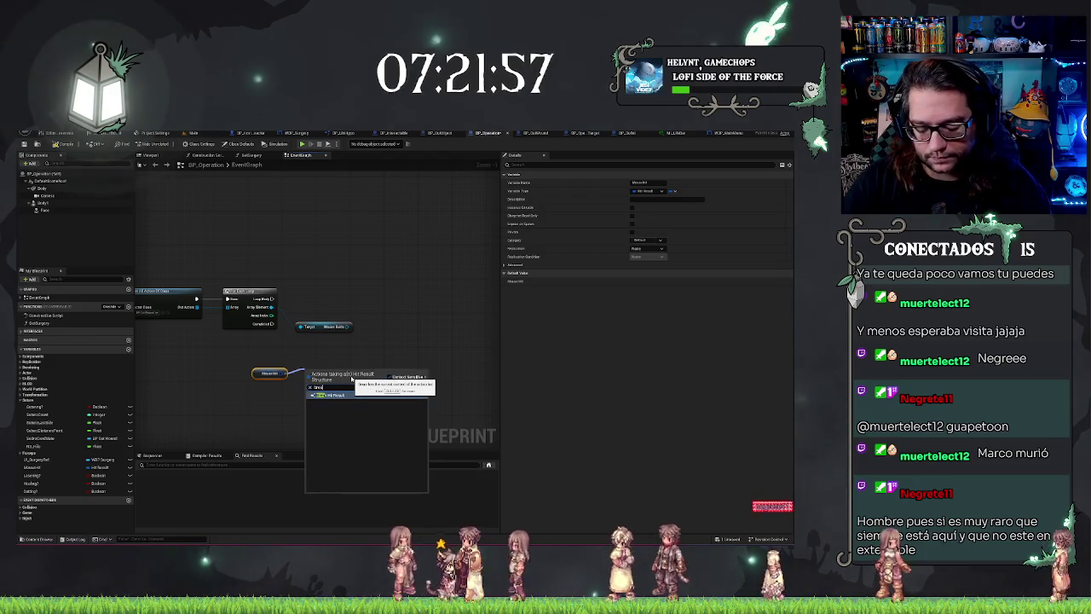
key("Return")
left_click(268, 372, "ctrl")
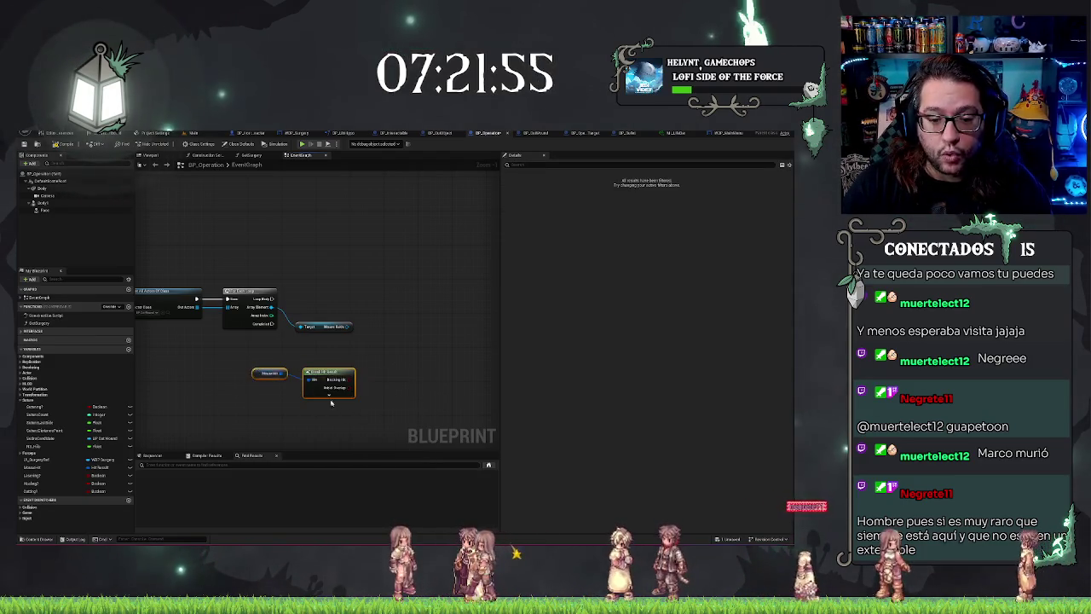
left_click_drag(324, 371, 315, 359)
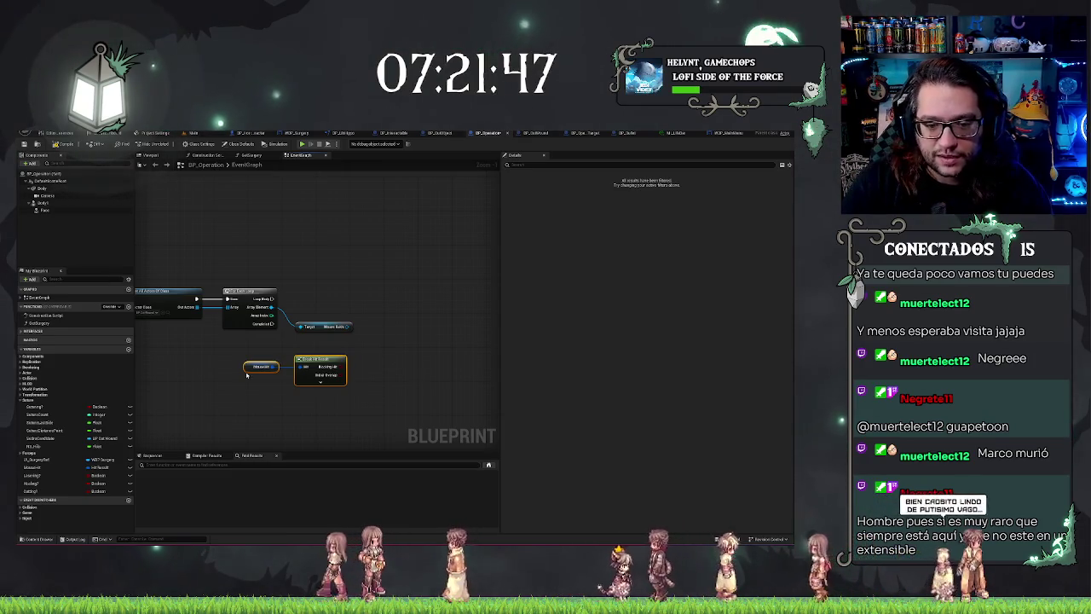
Reposition MouseHit and Break Hit Result, expand all hit pins, and search 'Find location' from Location.
left_click(261, 367)
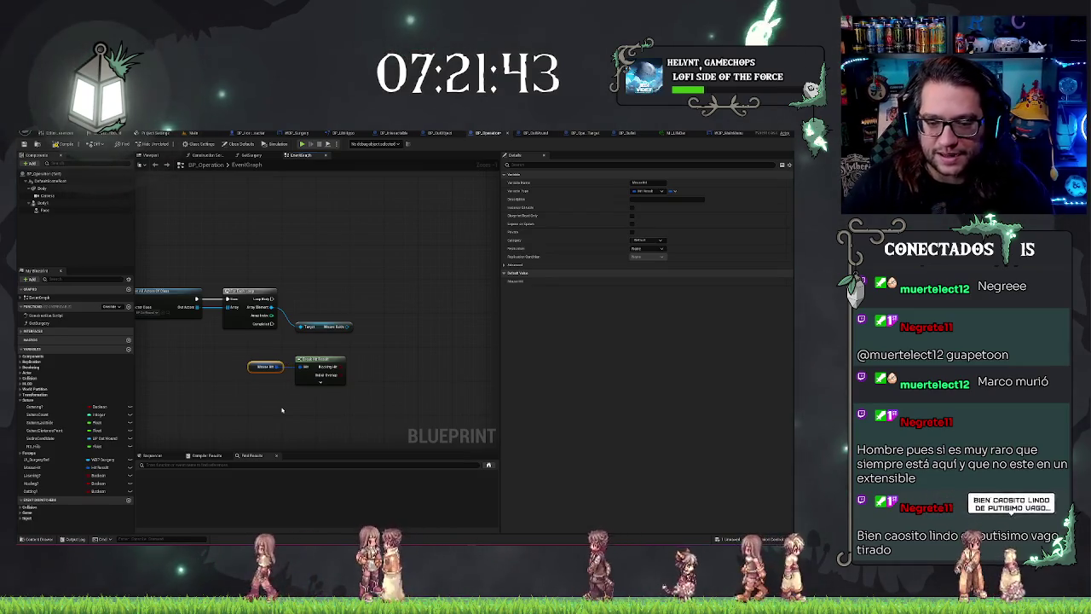
left_click(328, 379)
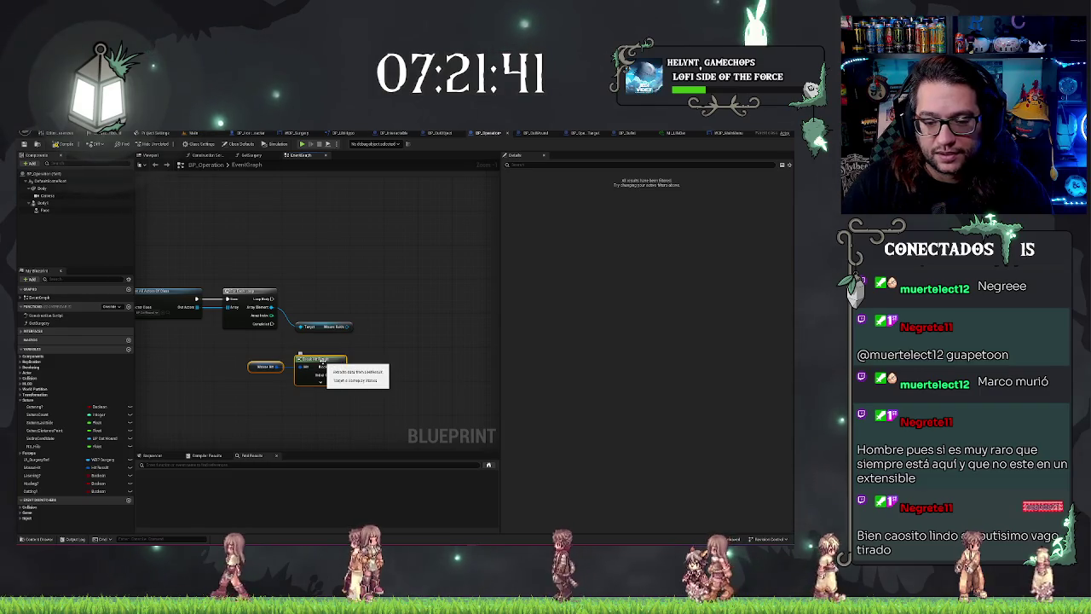
left_click_drag(324, 361, 324, 361)
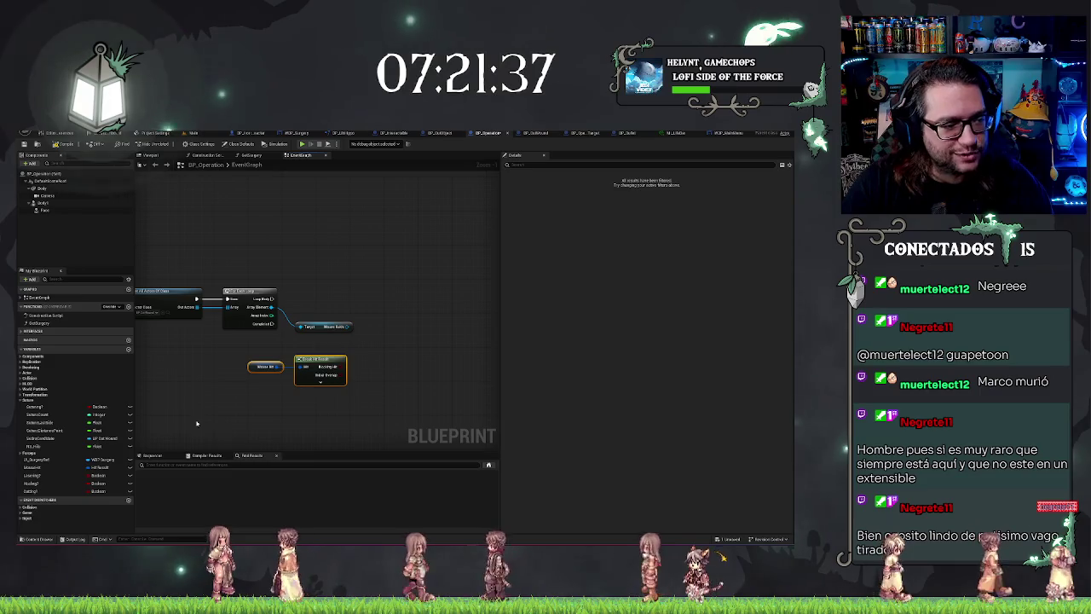
left_click(336, 386)
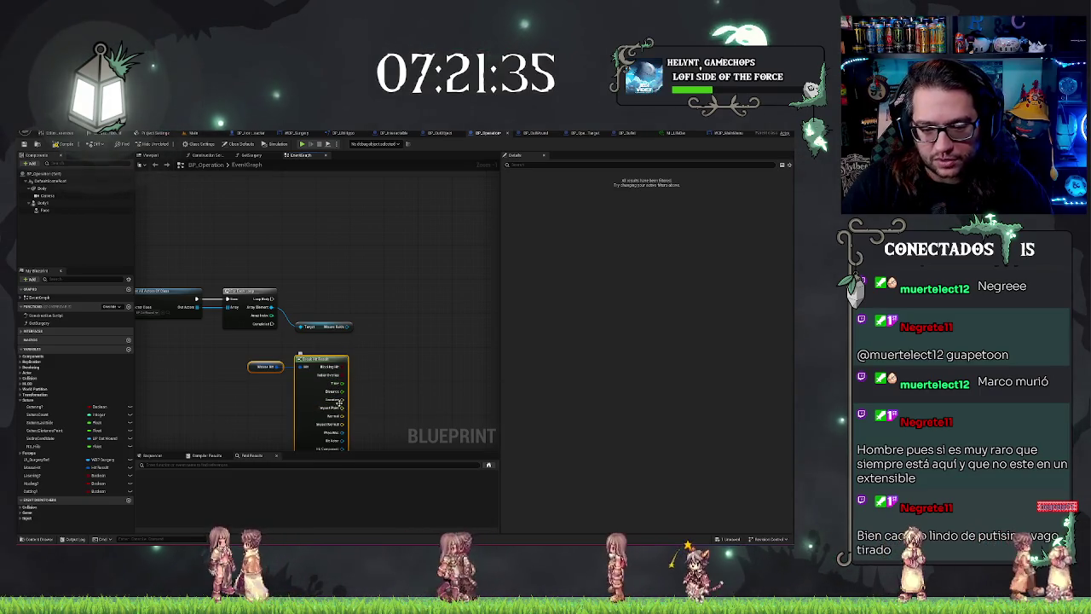
mouse_move(343, 399)
left_mouse_down()
mouse_move(381, 381)
mouse_move(384, 366)
left_mouse_up()
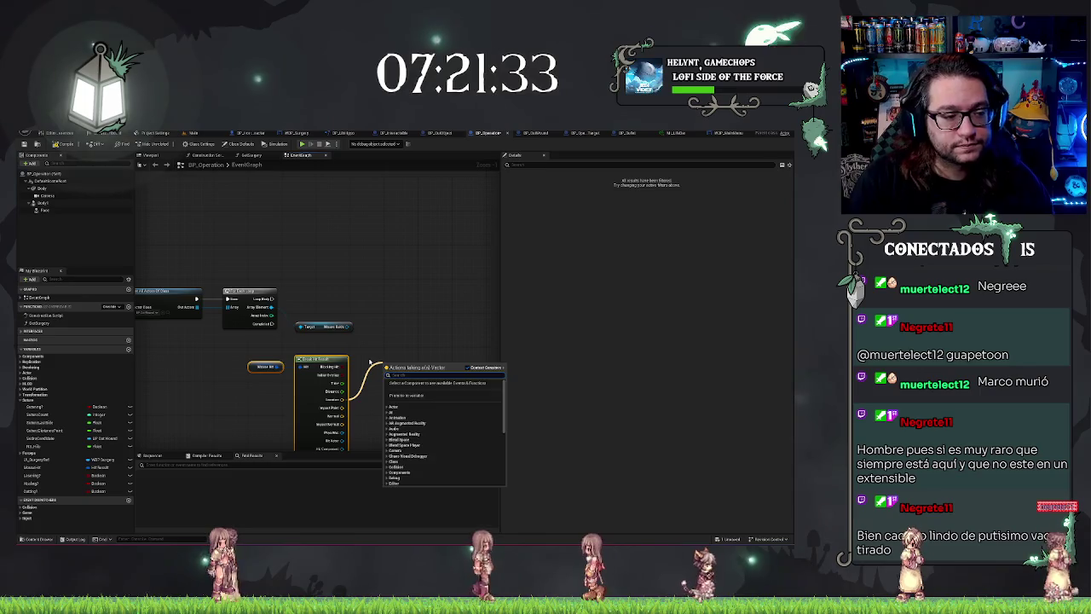
type("Find location")
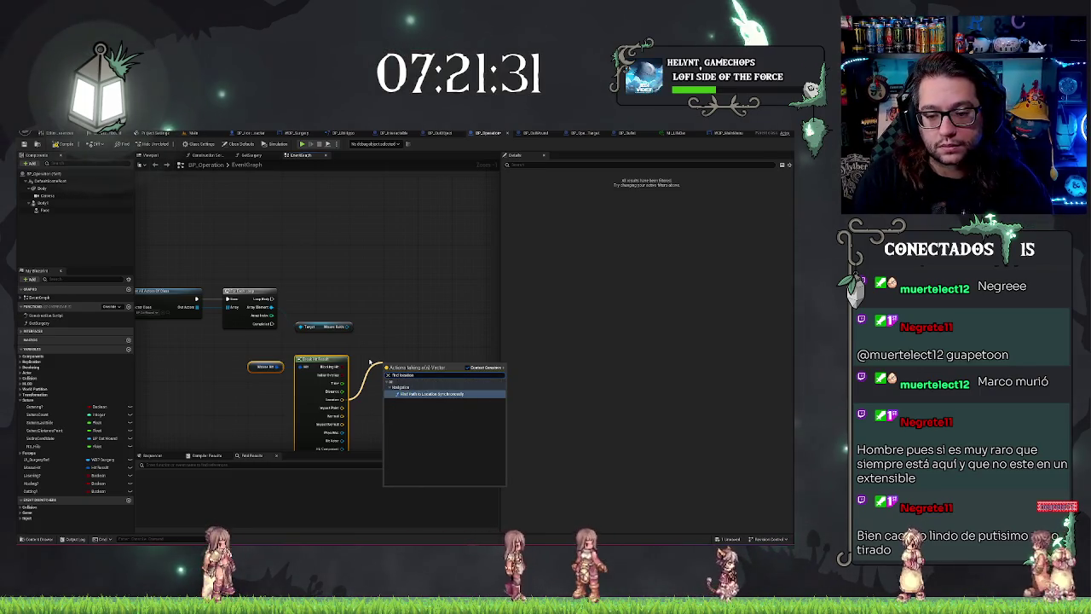
Add a Find Location Closest to World Location node off the Mouse Build spline reference.
left_click_drag(347, 327, 370, 347)
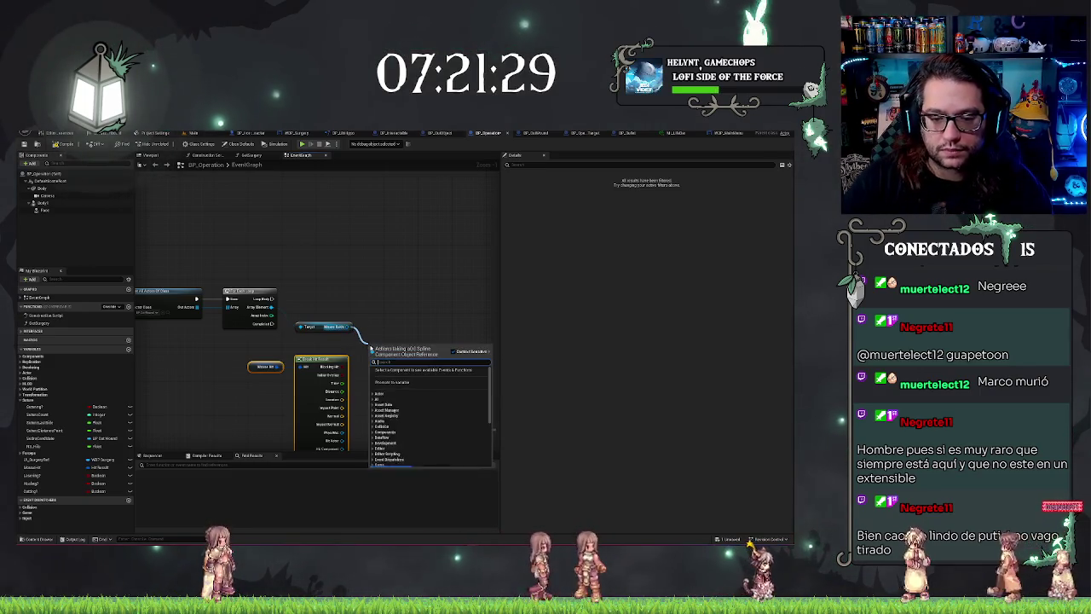
type("find location")
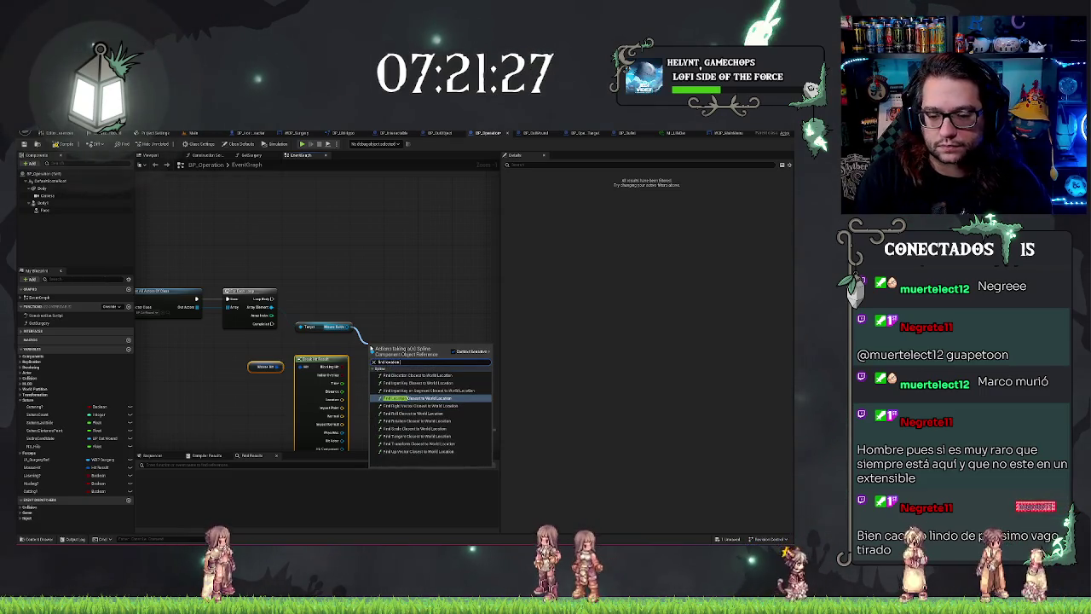
key("Return")
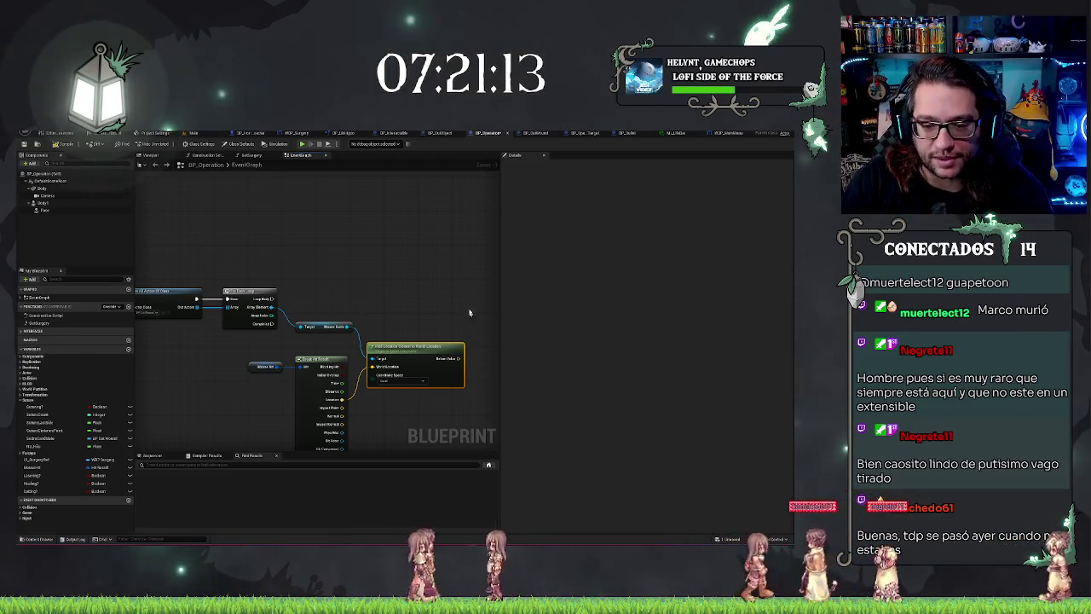
Collapse Break Hit Result so only Blocking Hit, Initial Overlap and Location pins show.
mouse_move(396, 356)
left_mouse_down()
mouse_move(412, 267)
mouse_move(398, 311)
left_mouse_up()
left_click(345, 379)
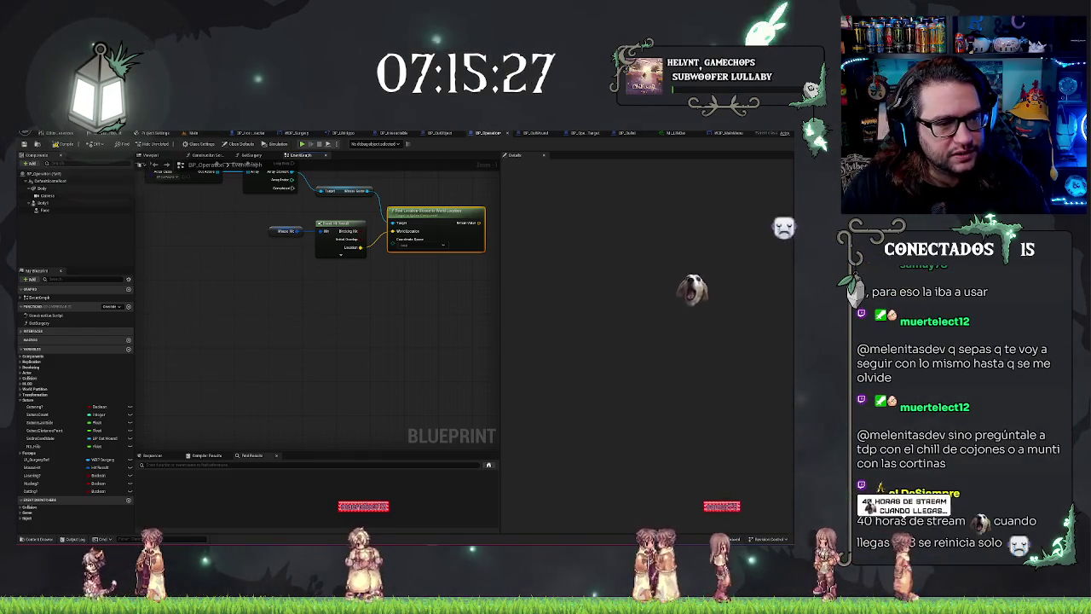
Add a Branch after the loop node, then pull a wire from the closest-location vector.
left_click_drag(347, 274, 241, 327)
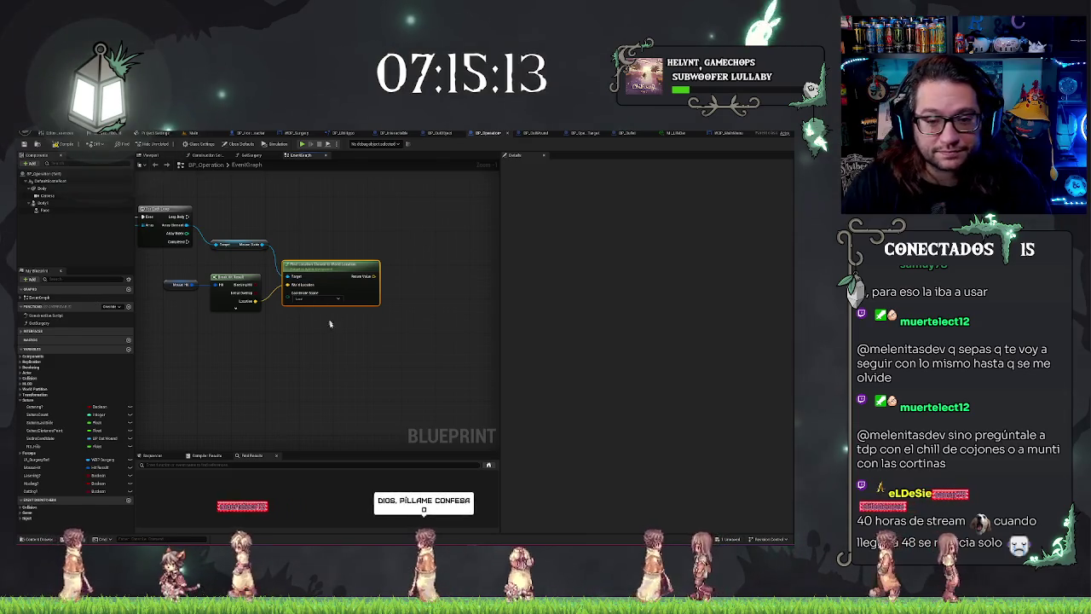
mouse_move(361, 336)
left_mouse_down()
mouse_move(303, 372)
mouse_move(295, 408)
left_mouse_up()
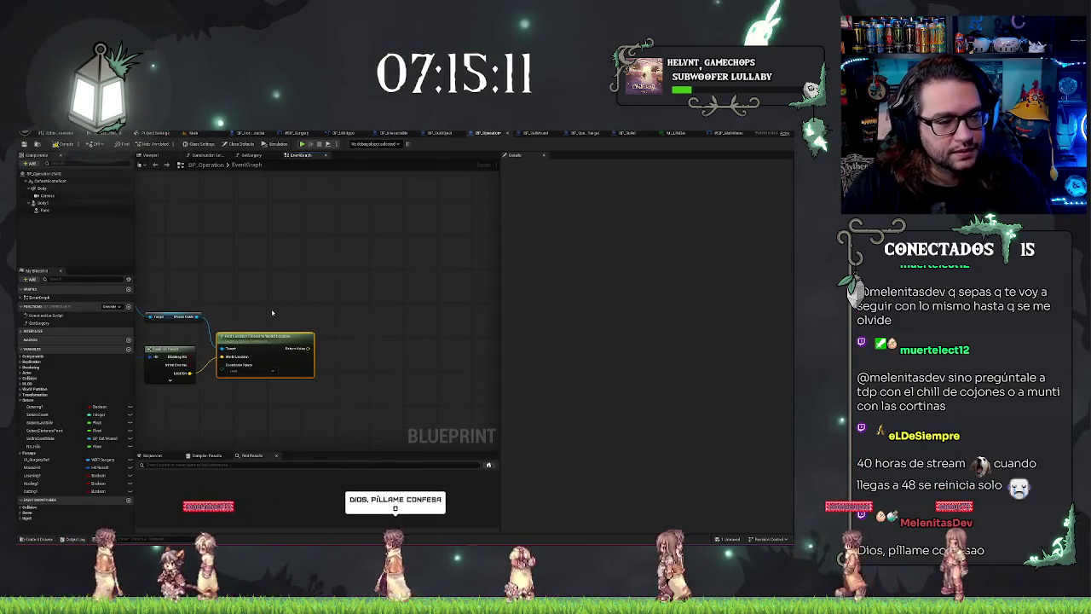
mouse_move(189, 281)
left_mouse_down()
mouse_move(229, 290)
mouse_move(176, 301)
left_mouse_up()
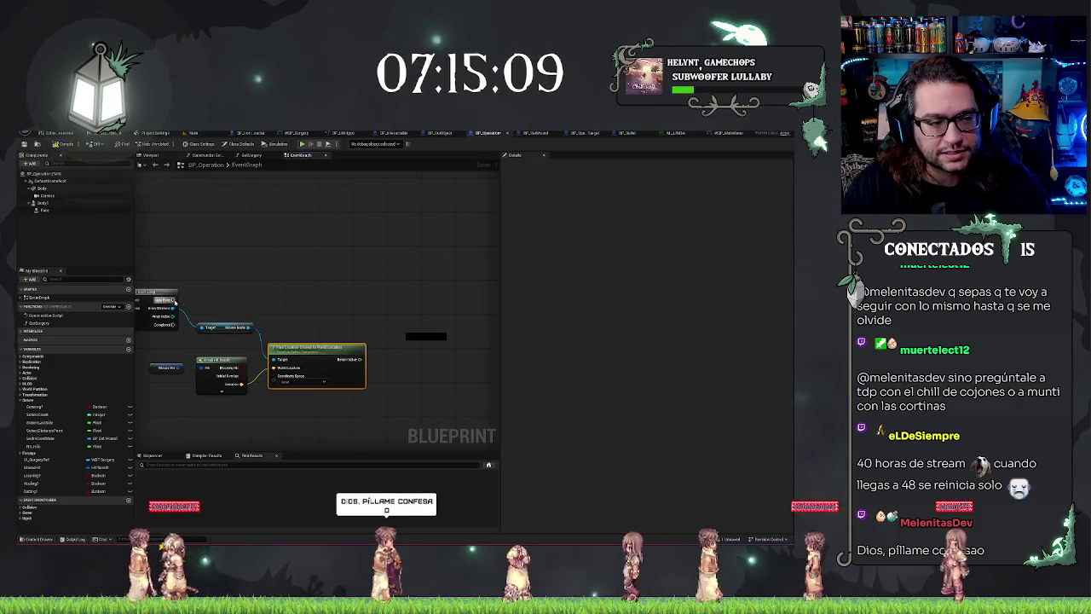
mouse_move(271, 301)
left_mouse_down()
mouse_move(360, 297)
mouse_move(288, 276)
left_mouse_up()
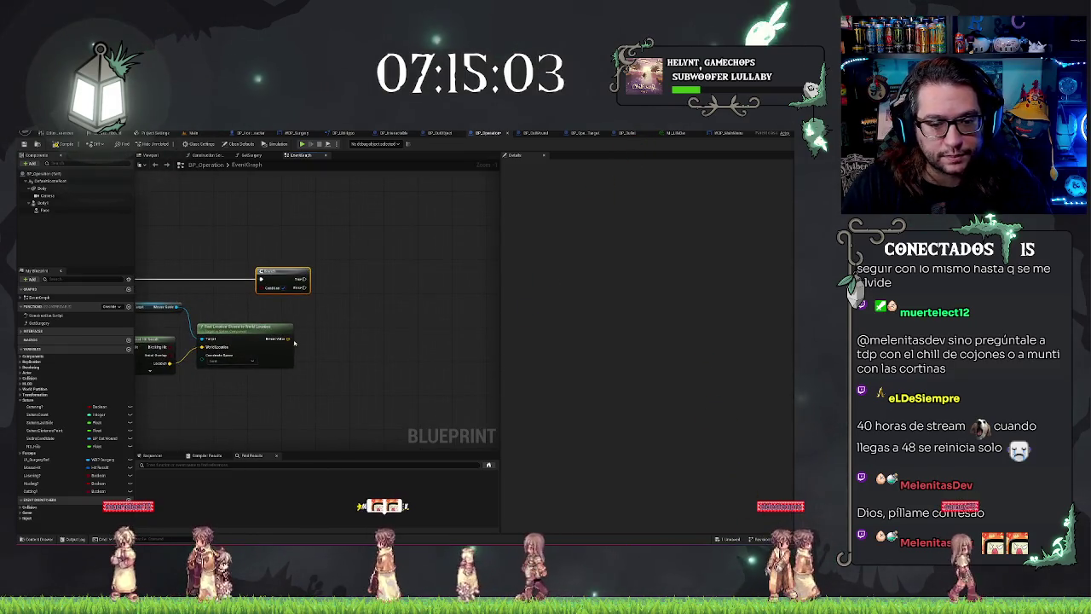
left_click_drag(296, 341, 324, 340)
Add a Distance (Vector) node on the closest location and wire the hit Location into it.
type("dist")
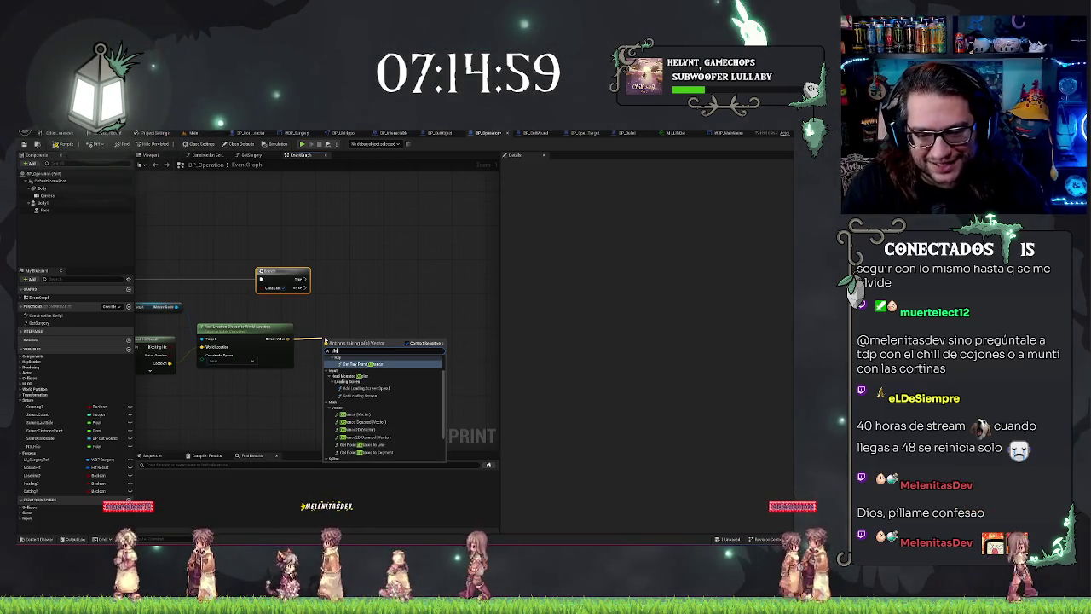
type("an")
key("Return")
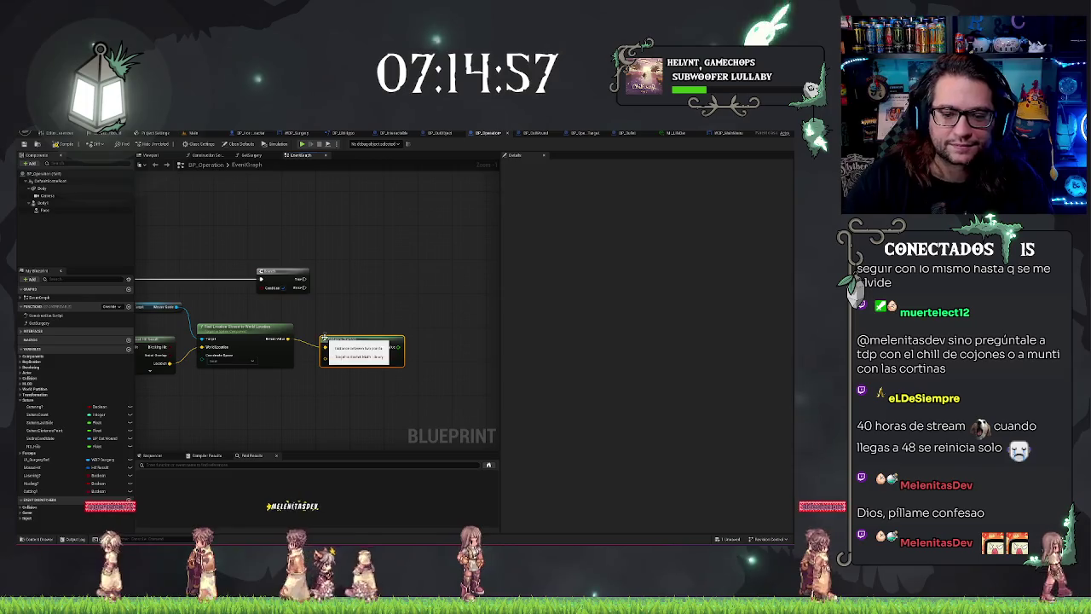
right_click(319, 389)
left_click(264, 399)
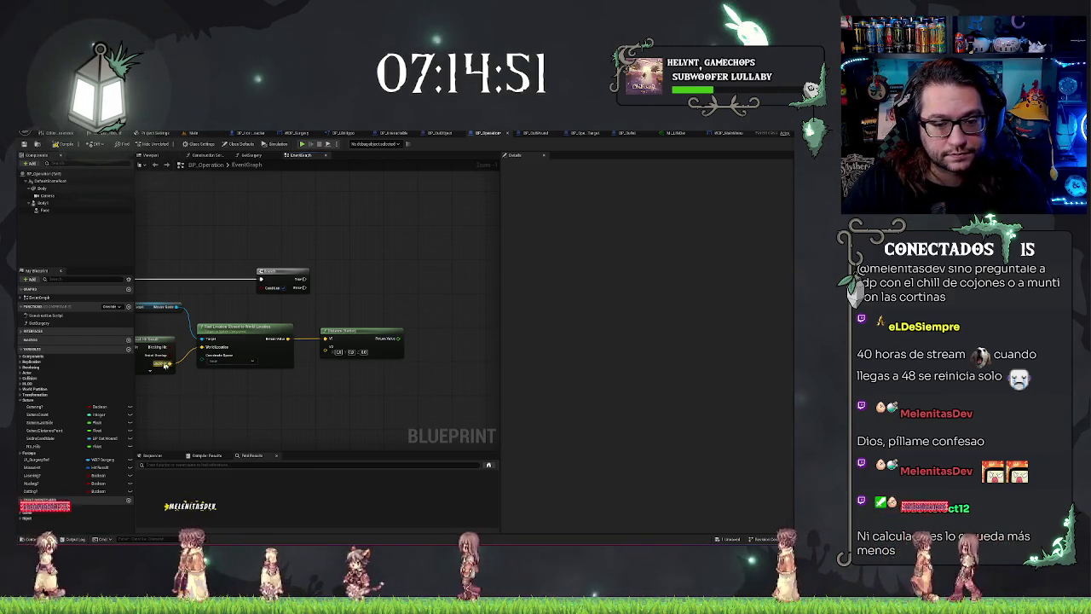
left_click_drag(287, 339, 329, 349)
left_click(329, 349)
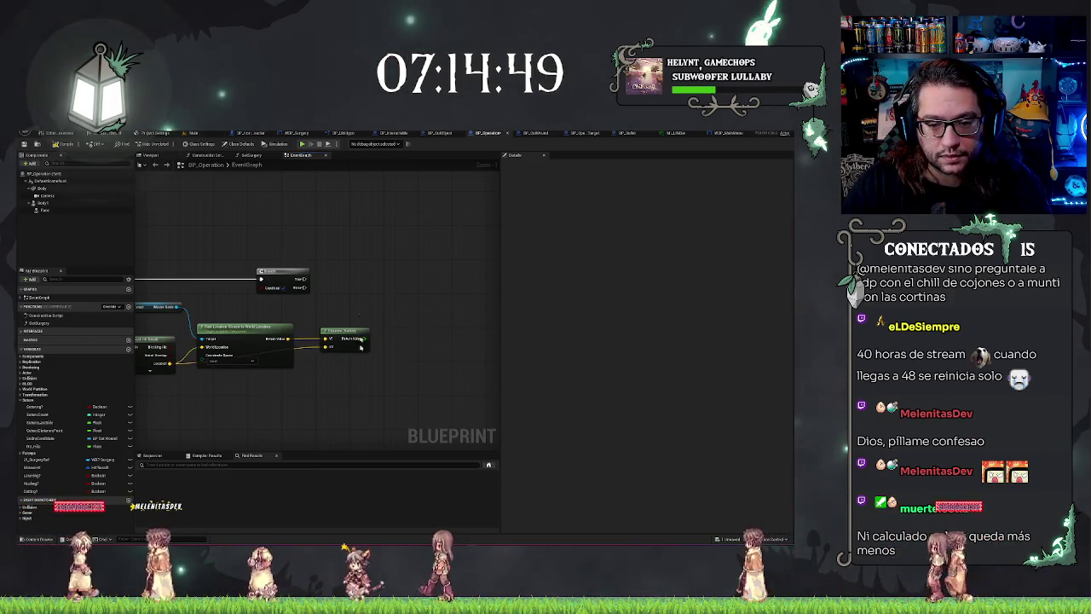
Add a float comparison node on the distance output and select the distance-point variable.
mouse_move(343, 389)
left_mouse_down()
mouse_move(332, 394)
mouse_move(342, 358)
mouse_move(322, 323)
left_mouse_up()
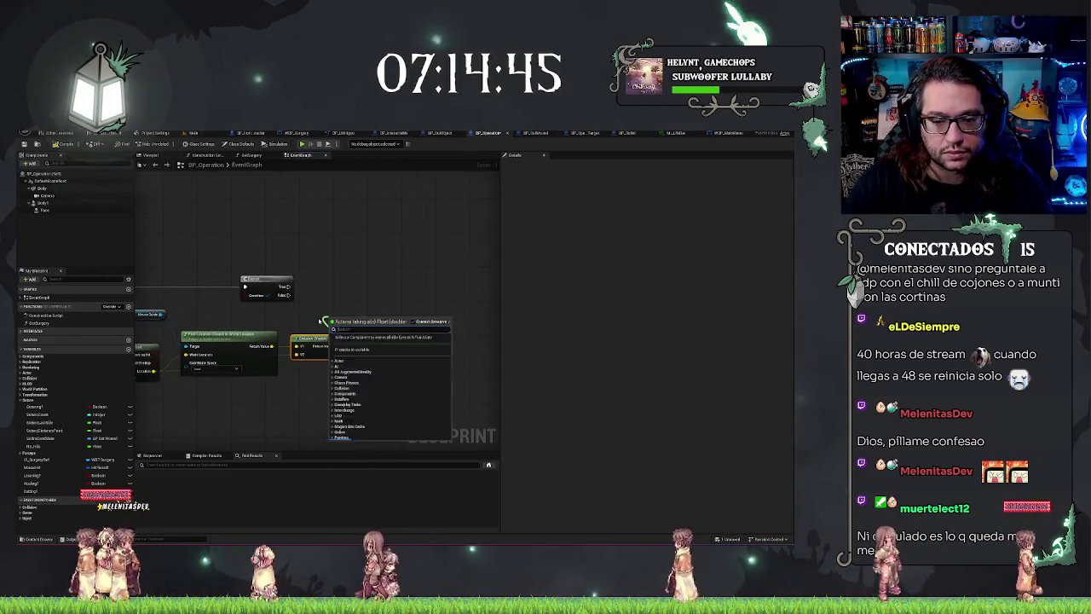
type("float")
key("Return")
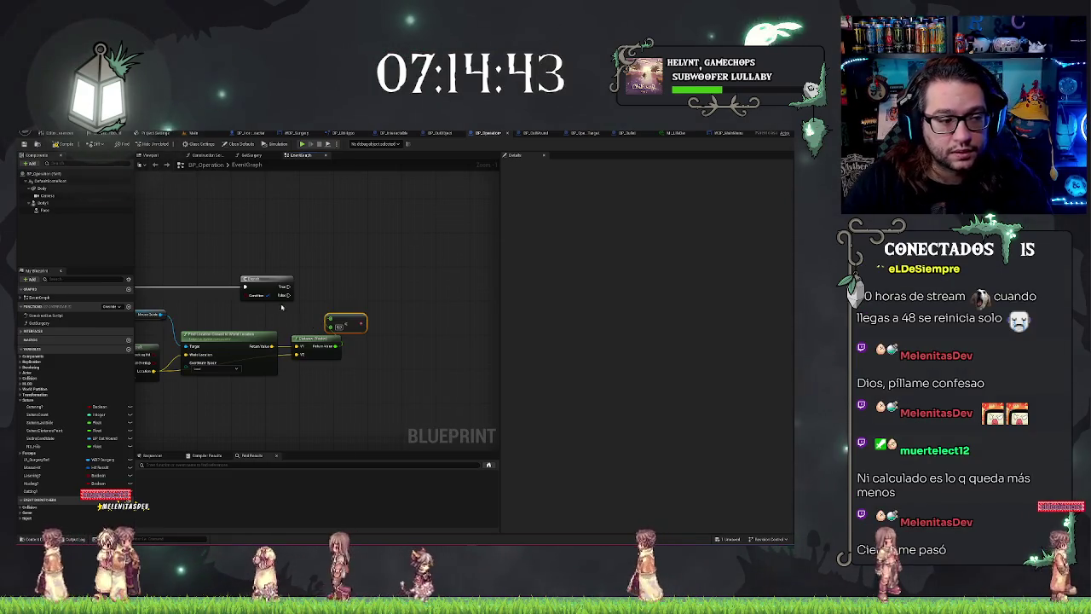
left_click(52, 430)
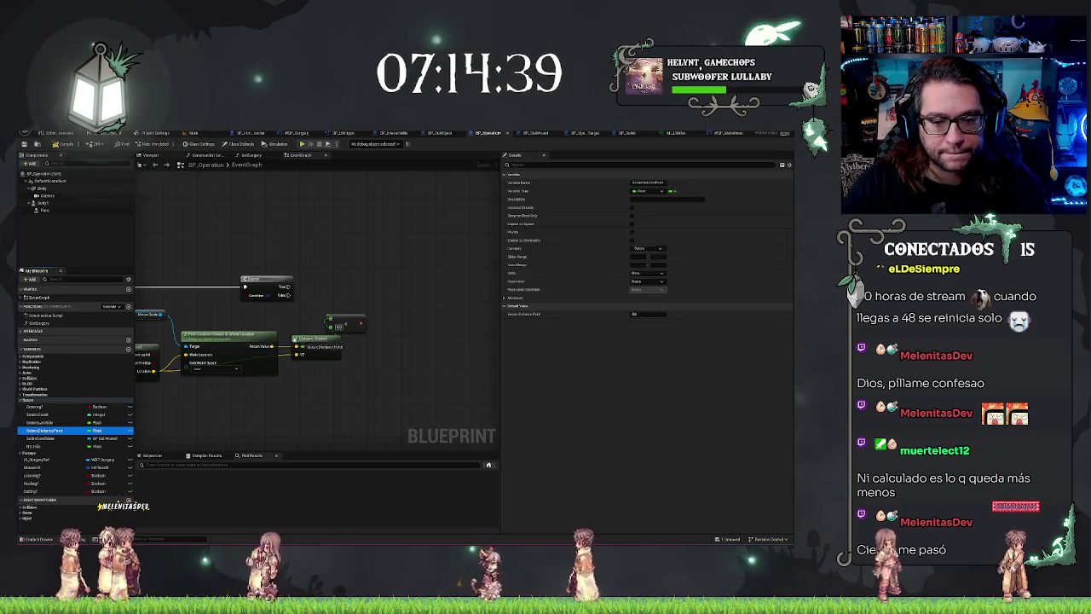
Wire a distance-point variable getter into the comparison and set its default value to 3000.
left_click_drag(279, 319, 331, 327)
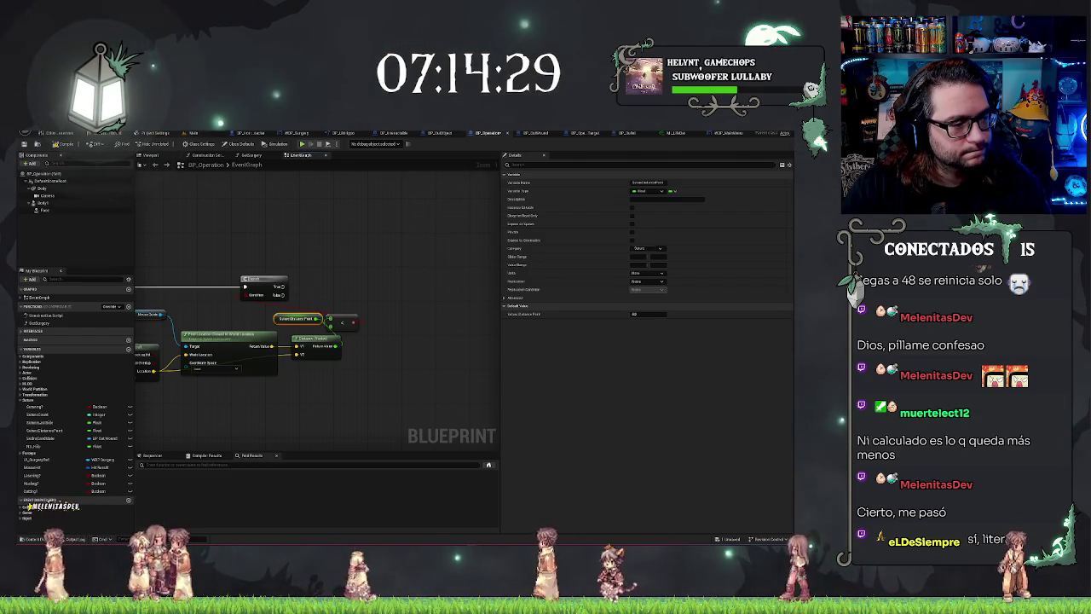
left_click(641, 315)
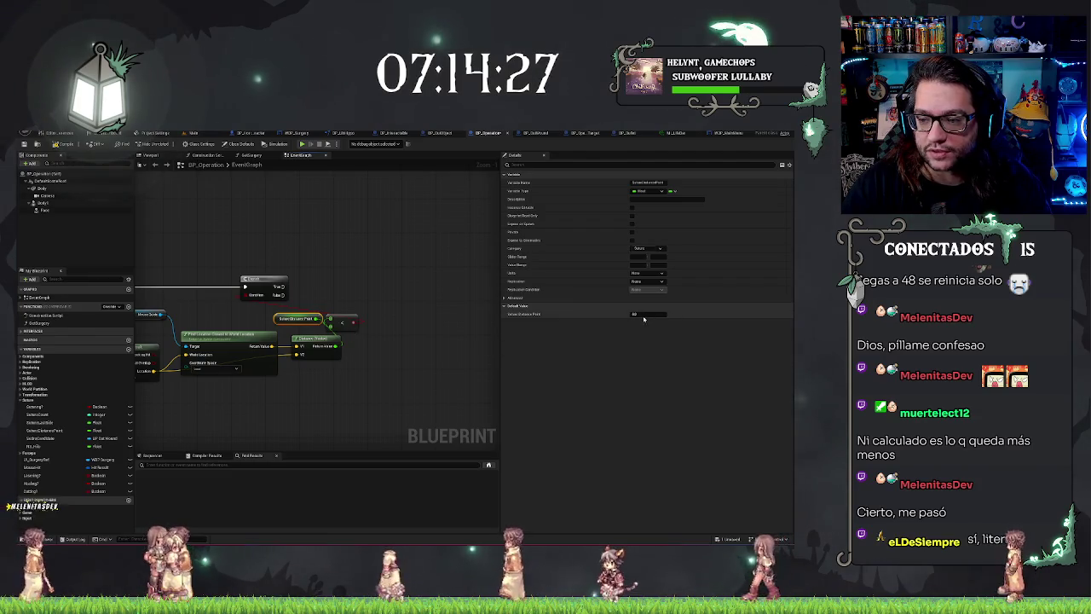
type("3000")
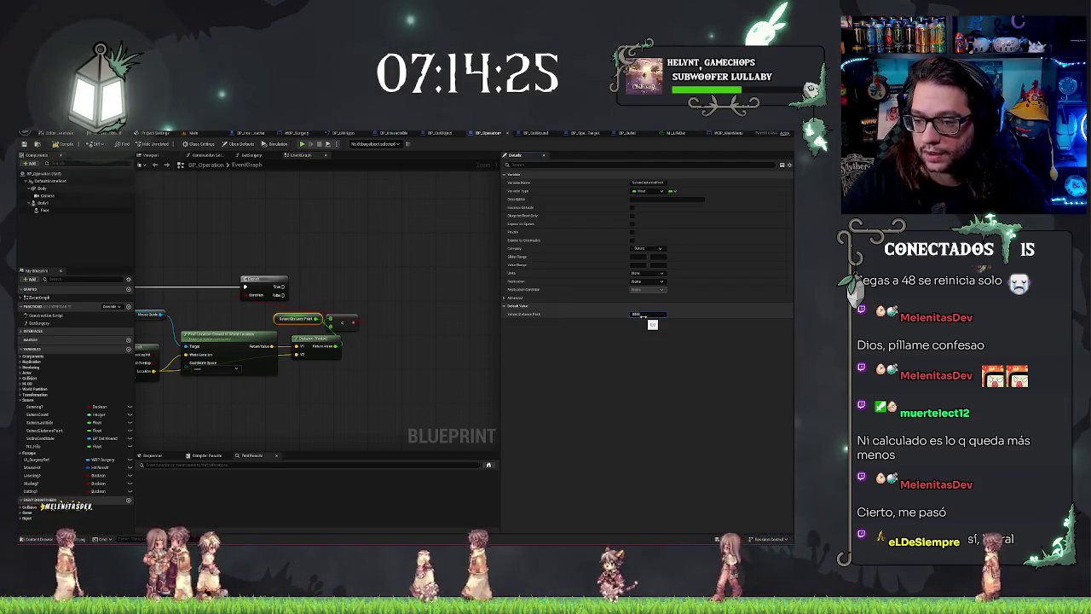
left_click(367, 378)
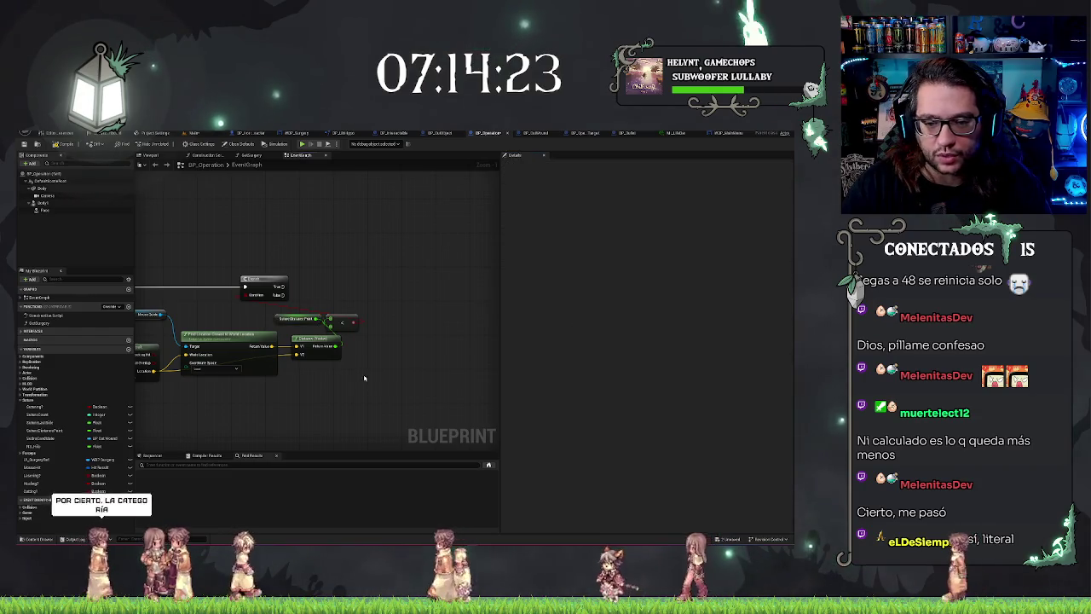
Reposition the less-than comparison node and add an AND boolean node.
left_click(282, 322)
left_click(341, 320)
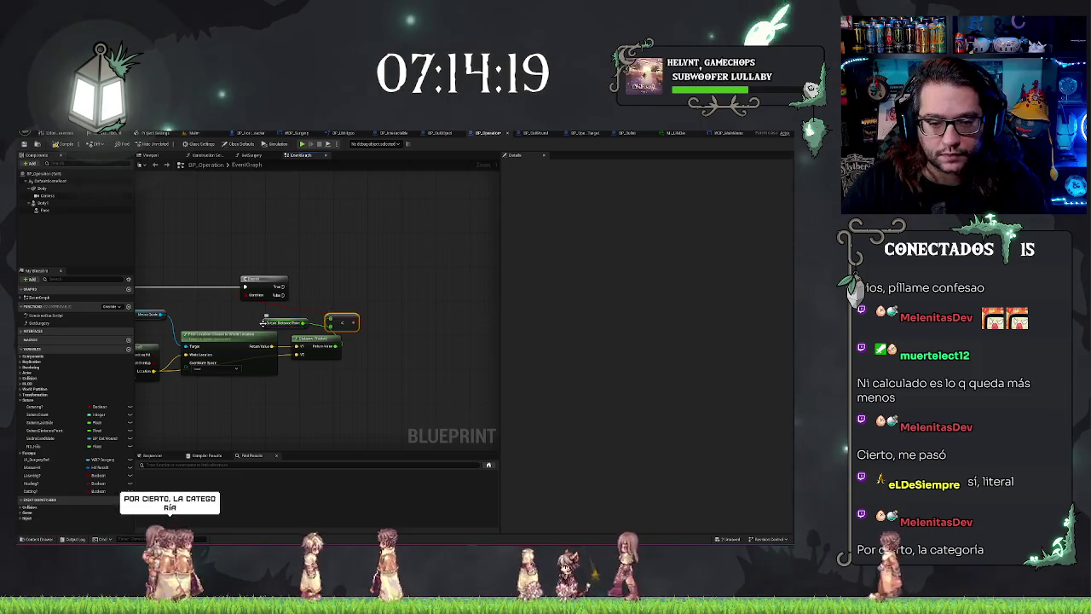
left_click_drag(360, 324, 351, 321)
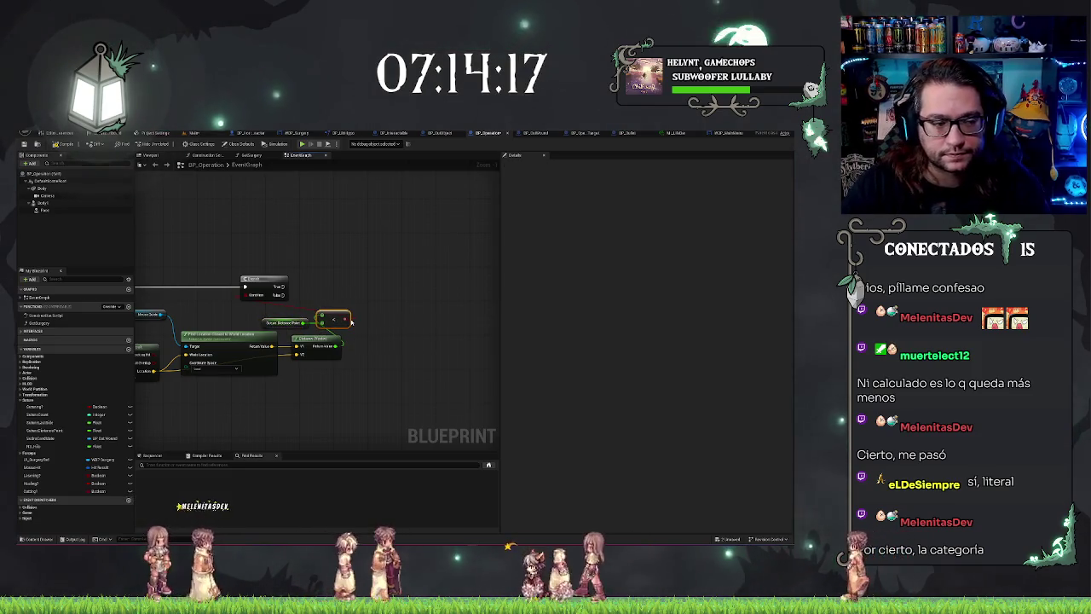
mouse_move(362, 273)
left_mouse_down()
mouse_move(409, 273)
mouse_move(234, 305)
left_mouse_up()
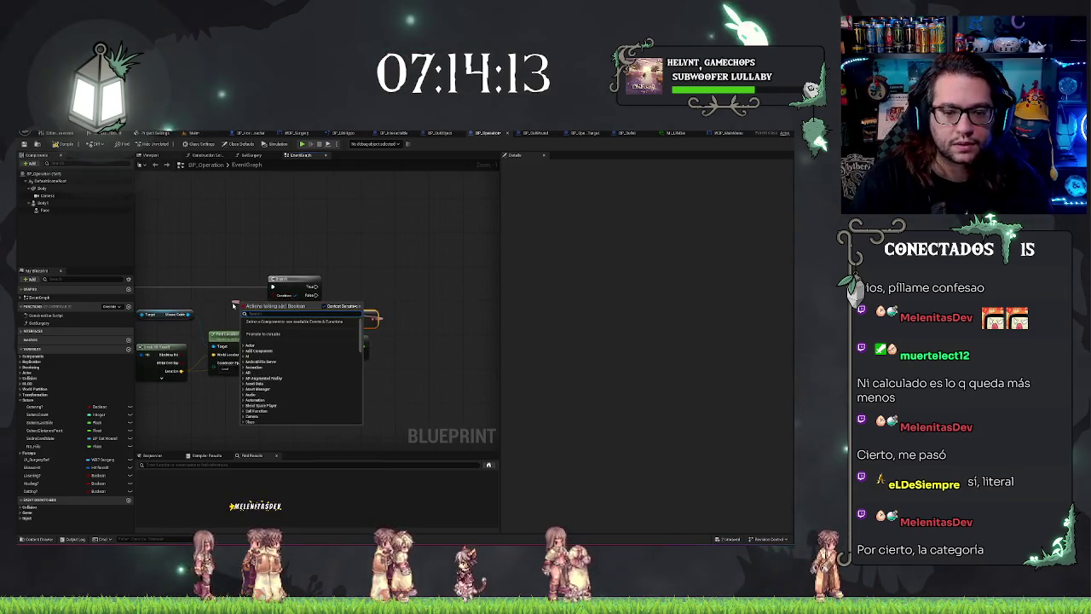
type("and")
key("Return")
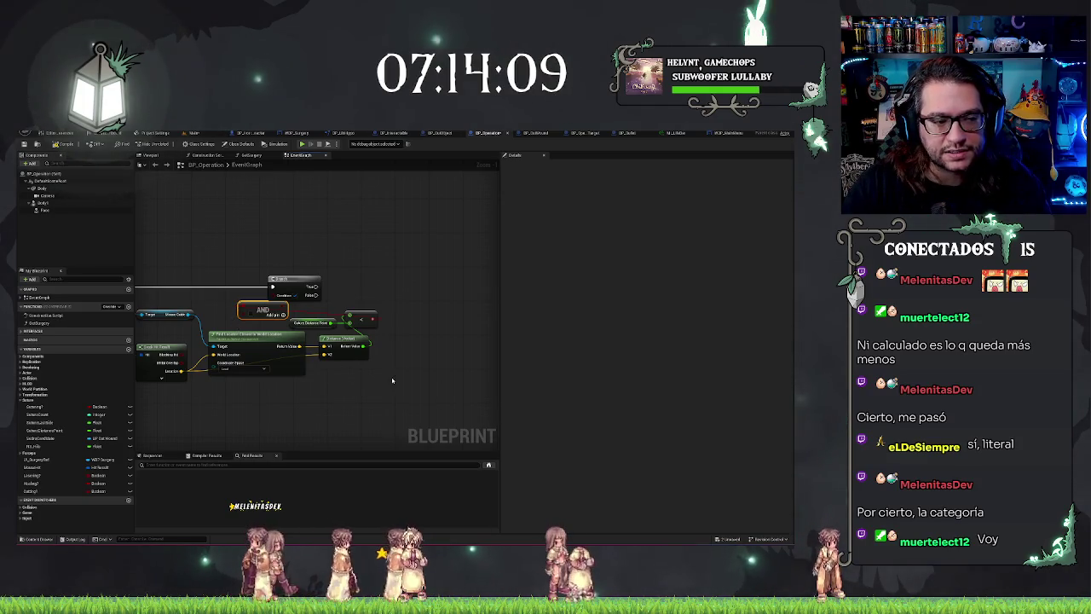
Add a less-than-or-equal (<=) comparison off the Distance result and position it.
left_click_drag(392, 380, 327, 367)
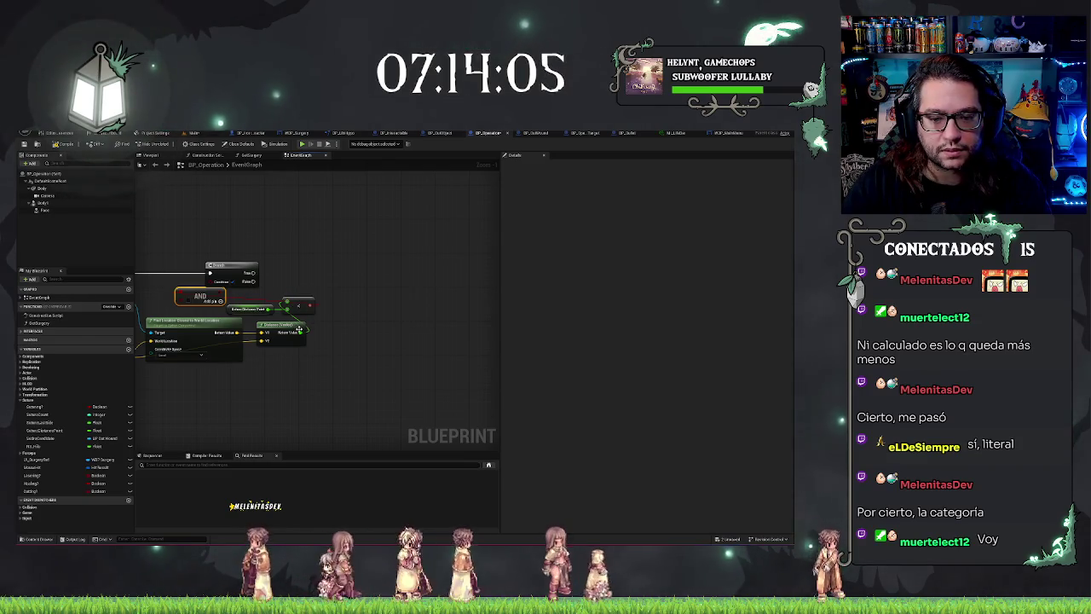
left_click_drag(304, 367, 306, 369)
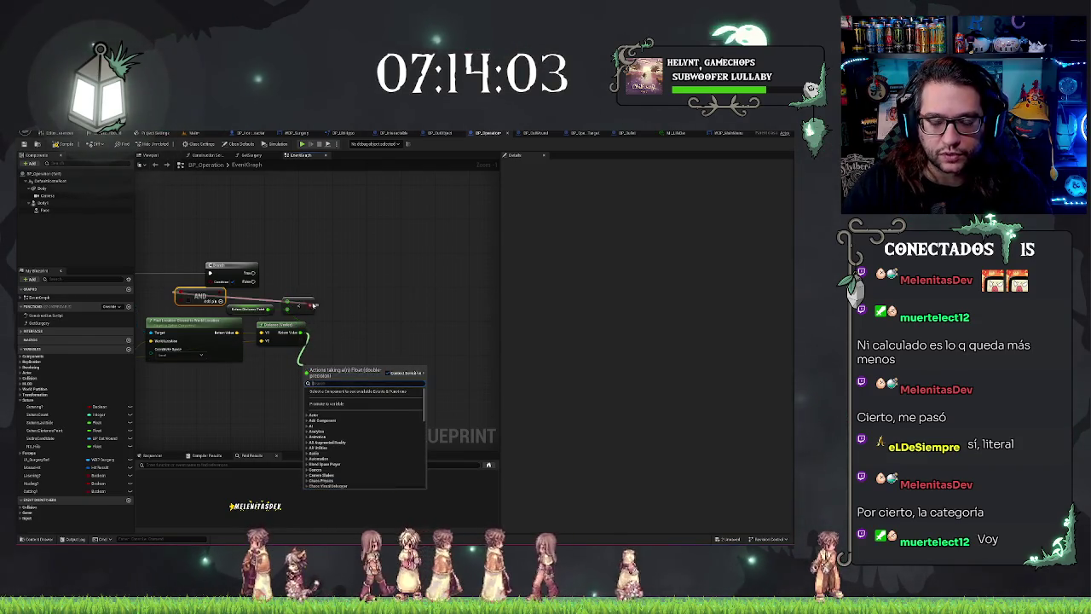
type("<=")
key("Return")
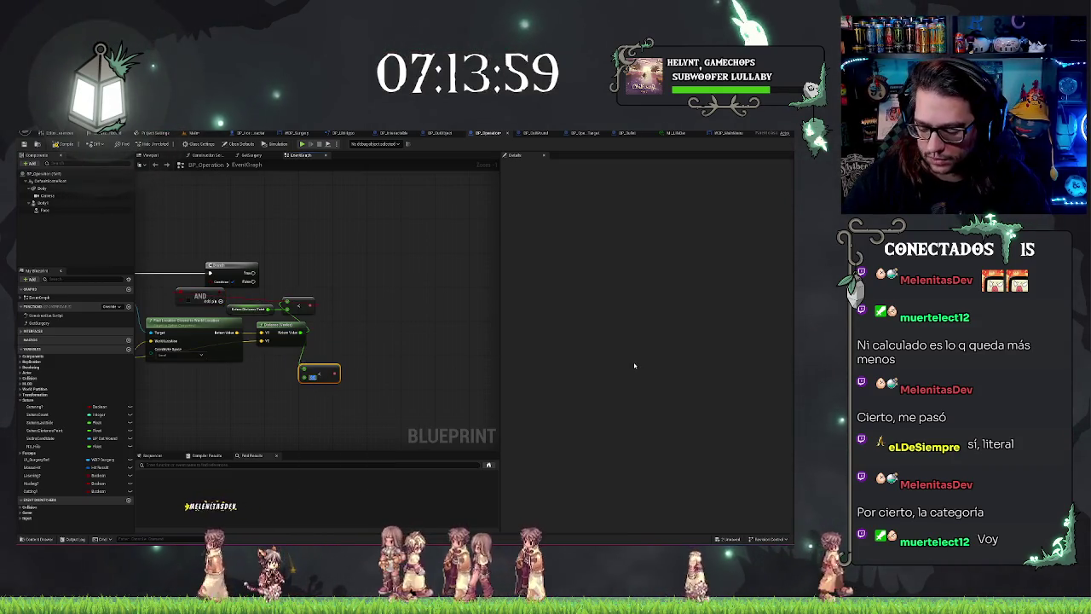
left_click_drag(307, 324, 363, 371)
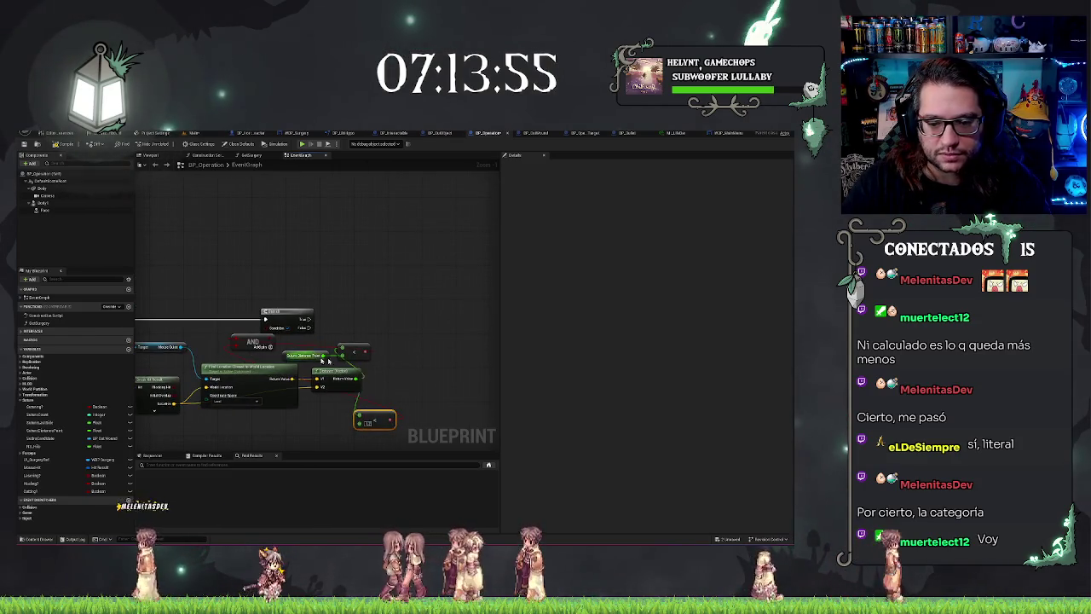
left_click_drag(371, 416, 356, 404)
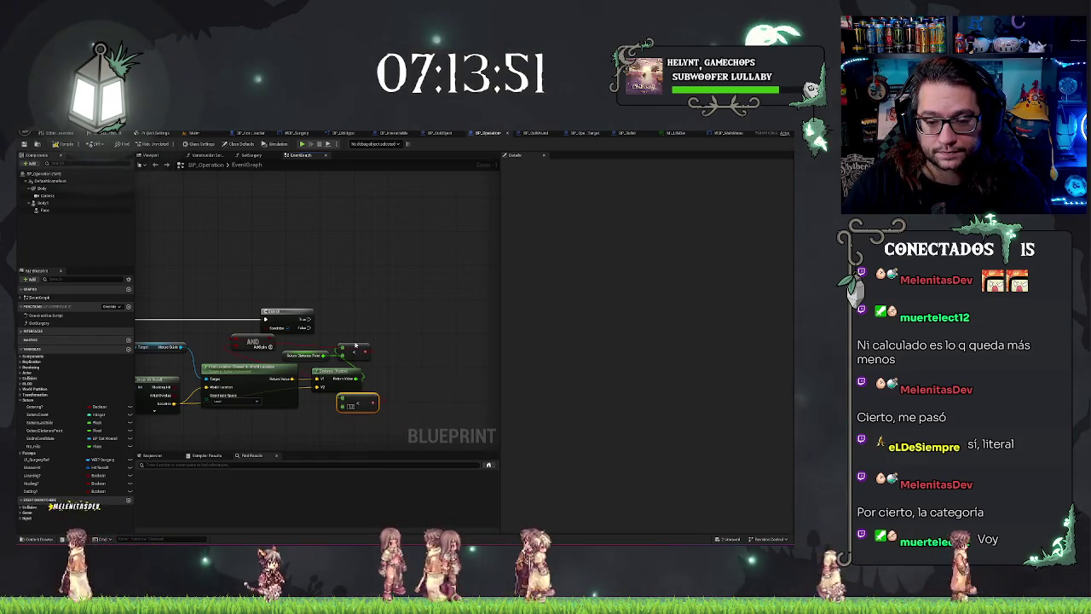
left_click(398, 327)
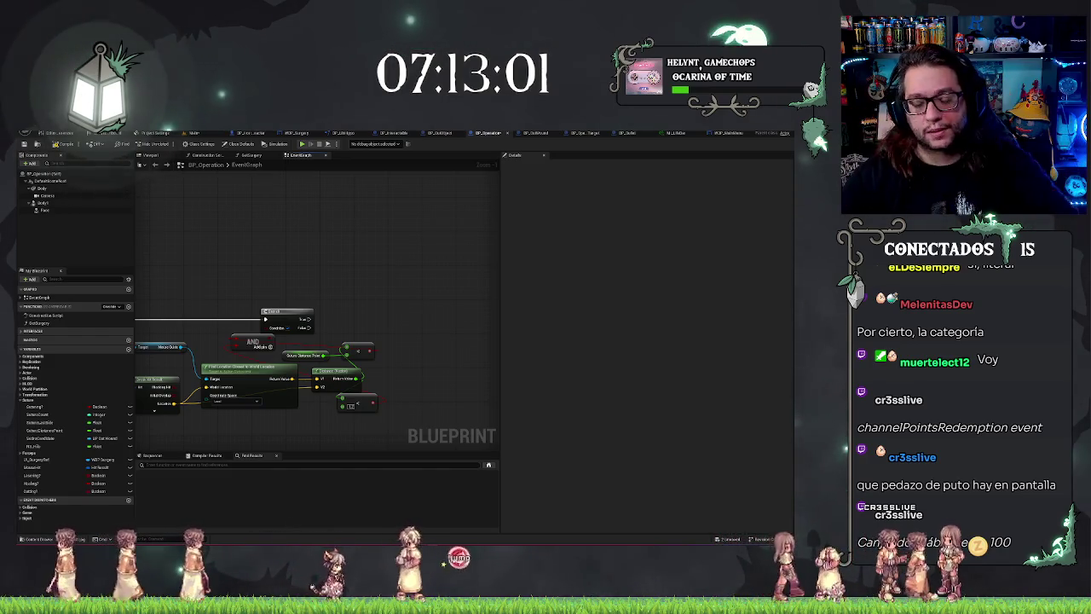
Pull a wire from the Branch output and drag the distance-point variable into the graph.
left_click_drag(241, 332, 322, 304)
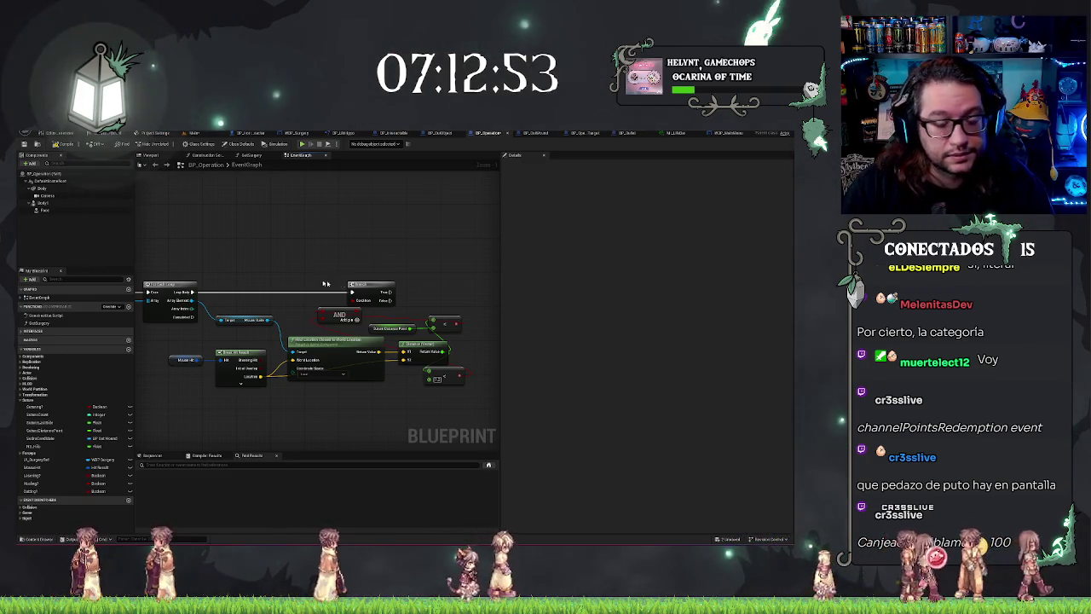
left_click_drag(380, 265, 290, 281)
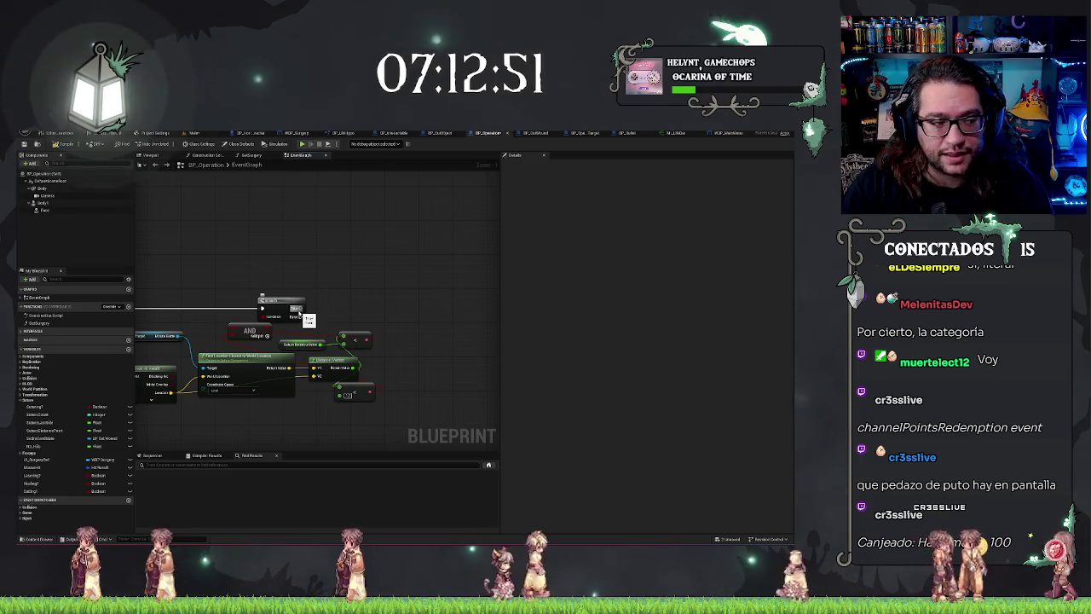
mouse_move(303, 308)
left_mouse_down()
mouse_move(431, 312)
mouse_move(100, 376)
left_mouse_up()
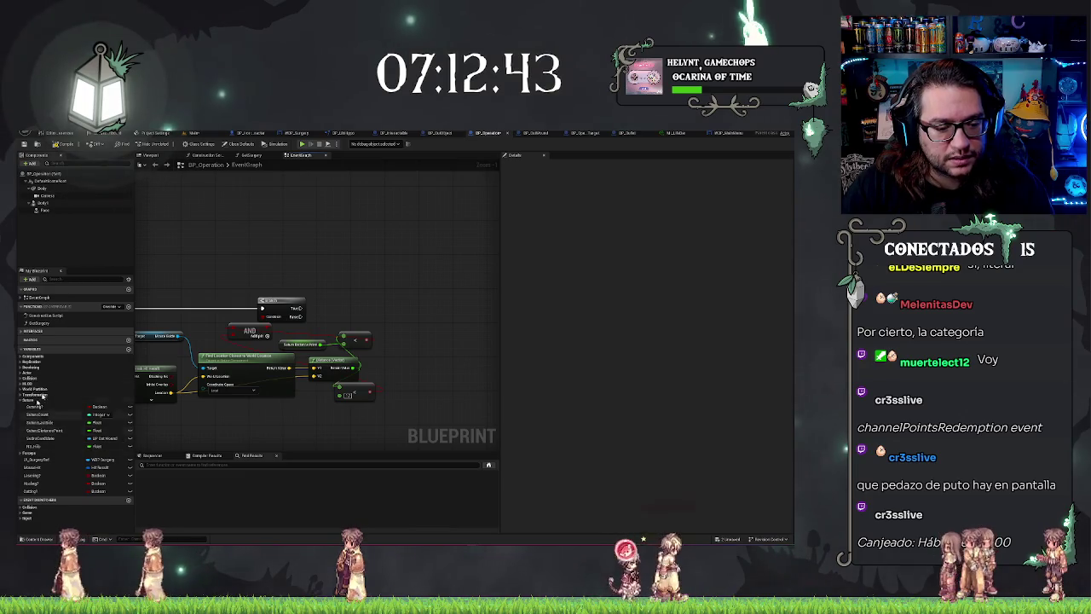
left_click_drag(53, 431, 341, 351)
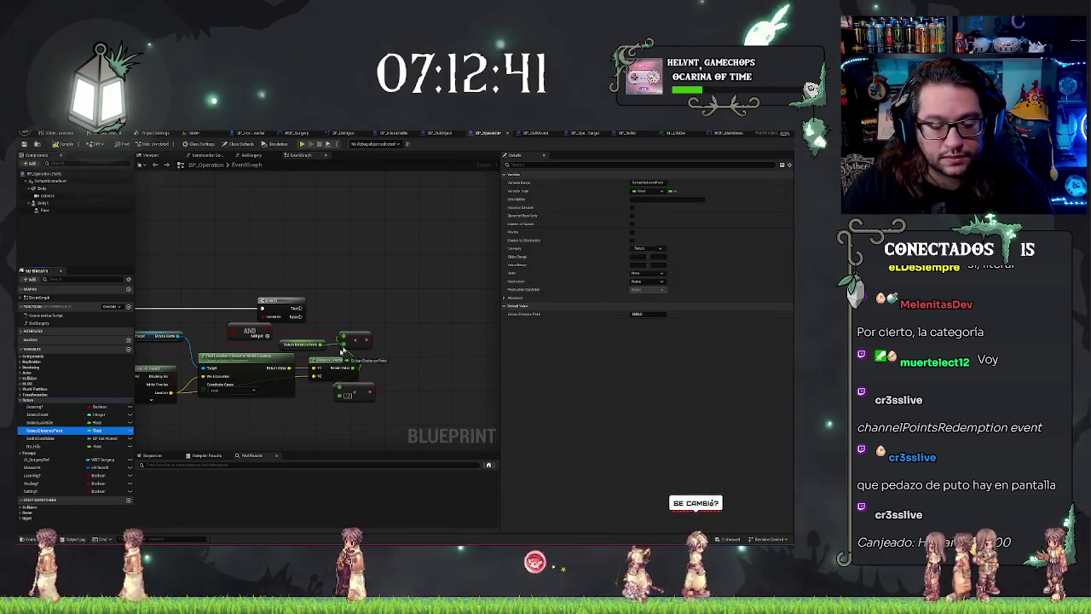
Chain a Set node for the distance-point variable and a second Set node after Branch True.
left_click_drag(366, 304, 366, 305)
mouse_move(39, 441)
left_mouse_down()
mouse_move(458, 303)
mouse_move(389, 309)
left_mouse_up()
left_click(367, 312)
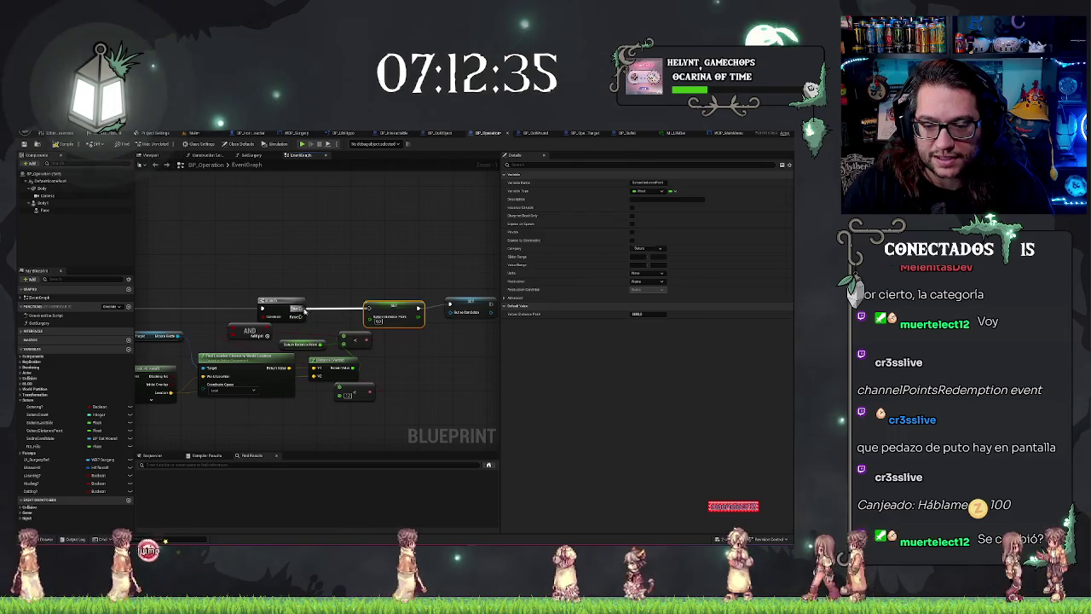
mouse_move(456, 317)
left_mouse_down()
mouse_move(341, 315)
mouse_move(403, 304)
mouse_move(341, 253)
mouse_move(383, 256)
mouse_move(366, 292)
mouse_move(406, 297)
left_mouse_up()
left_click(477, 294, "ctrl")
left_click(341, 253)
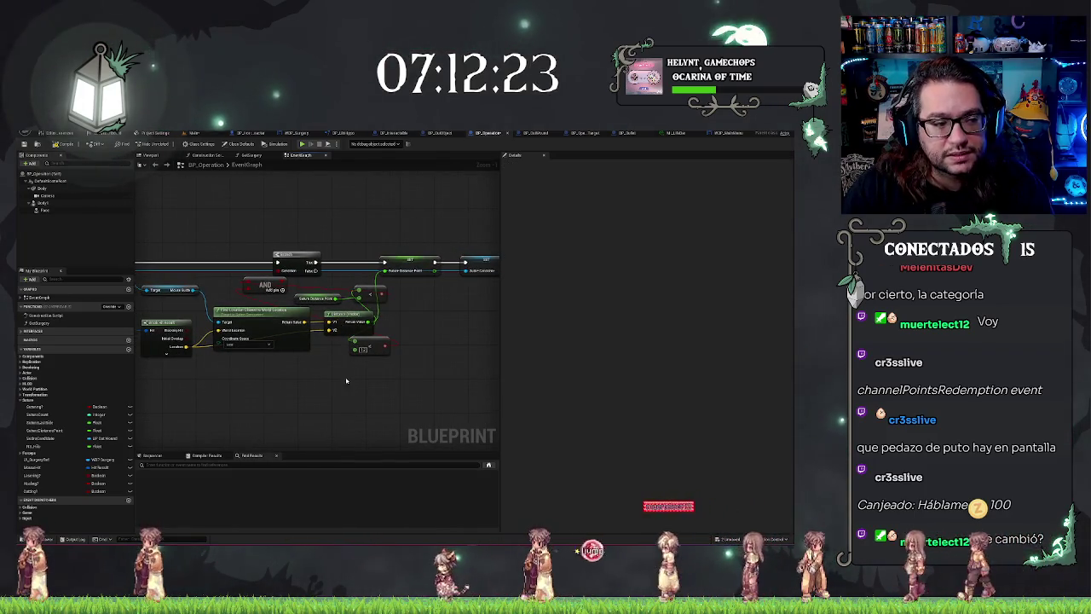
mouse_move(329, 372)
left_mouse_down()
mouse_move(407, 389)
mouse_move(378, 382)
left_mouse_up()
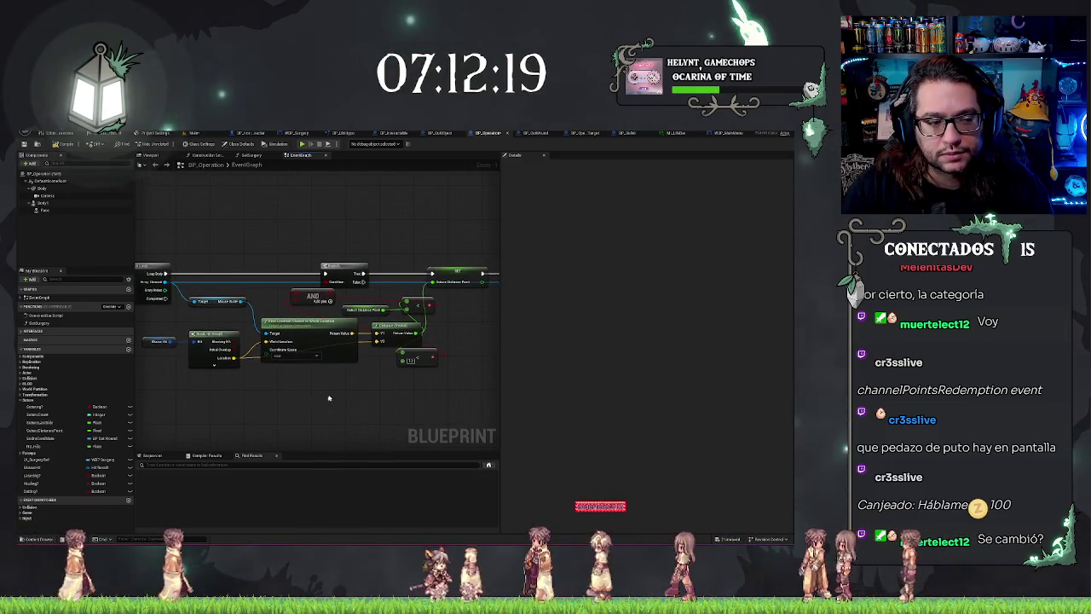
Add a Spawn System at Location node below the SET nodes.
left_click_drag(329, 398, 248, 378)
right_click(344, 322)
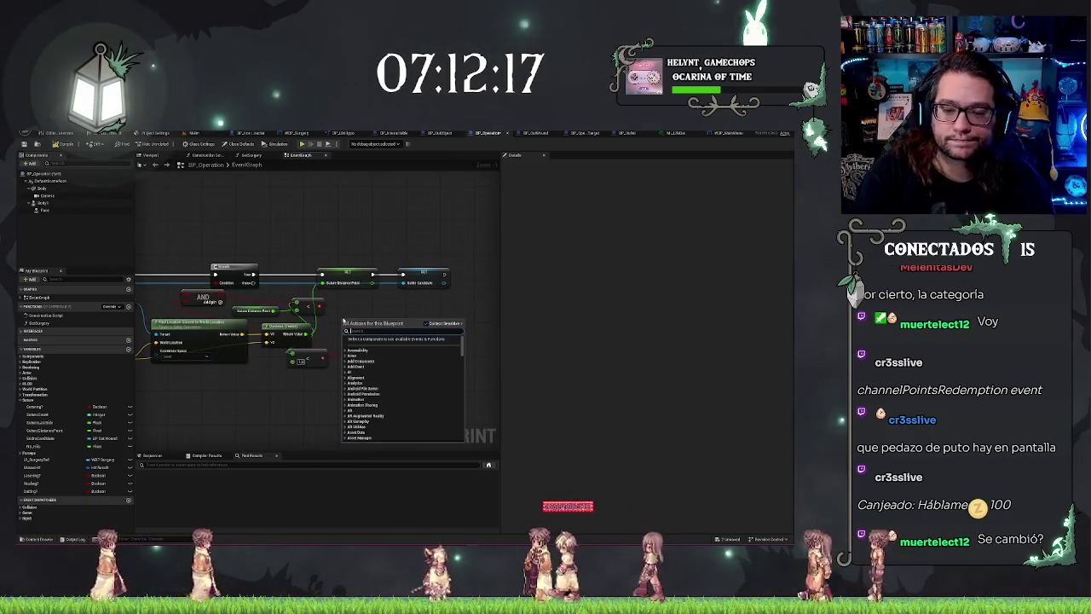
type("spawn sy")
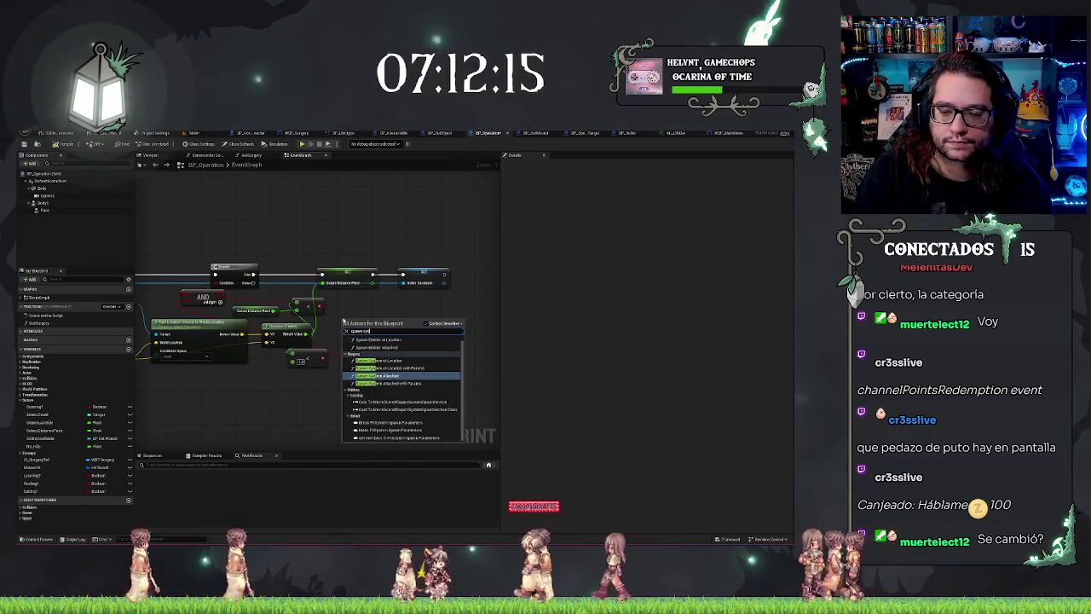
type("stem at")
key("Return")
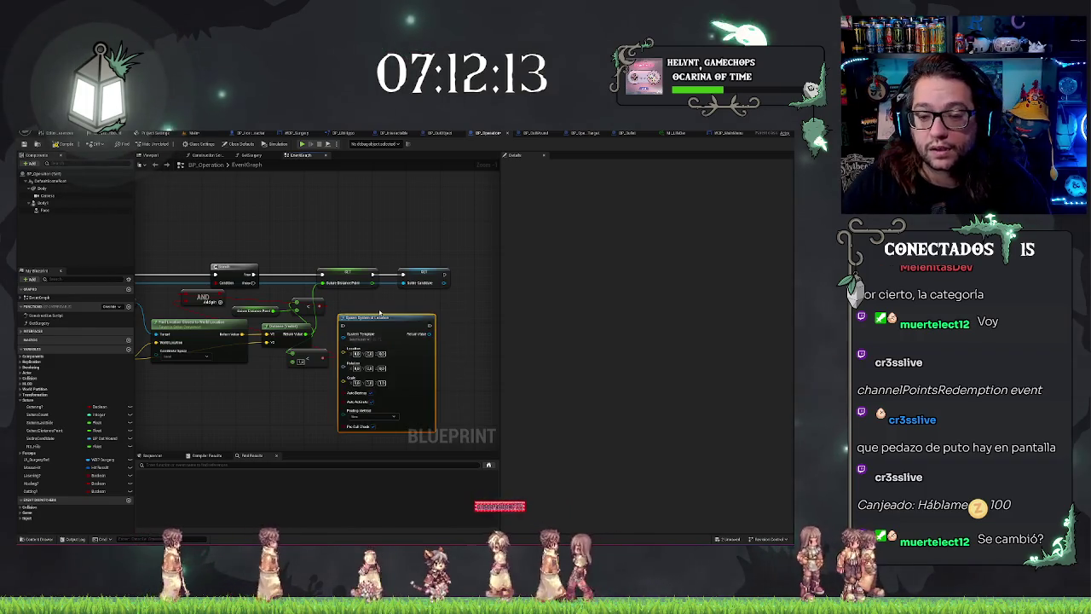
left_click_drag(380, 313, 397, 292)
left_click_drag(324, 415, 363, 403)
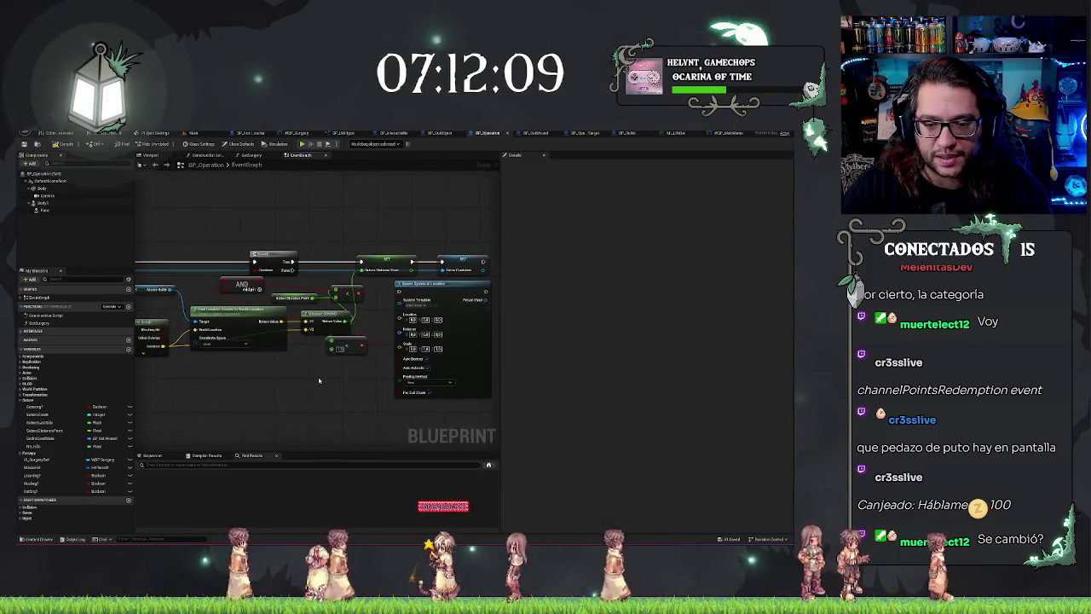
Move to the red custom event nodes and place an Entering? variable getter beside one.
scroll(319, 380, "down", 6)
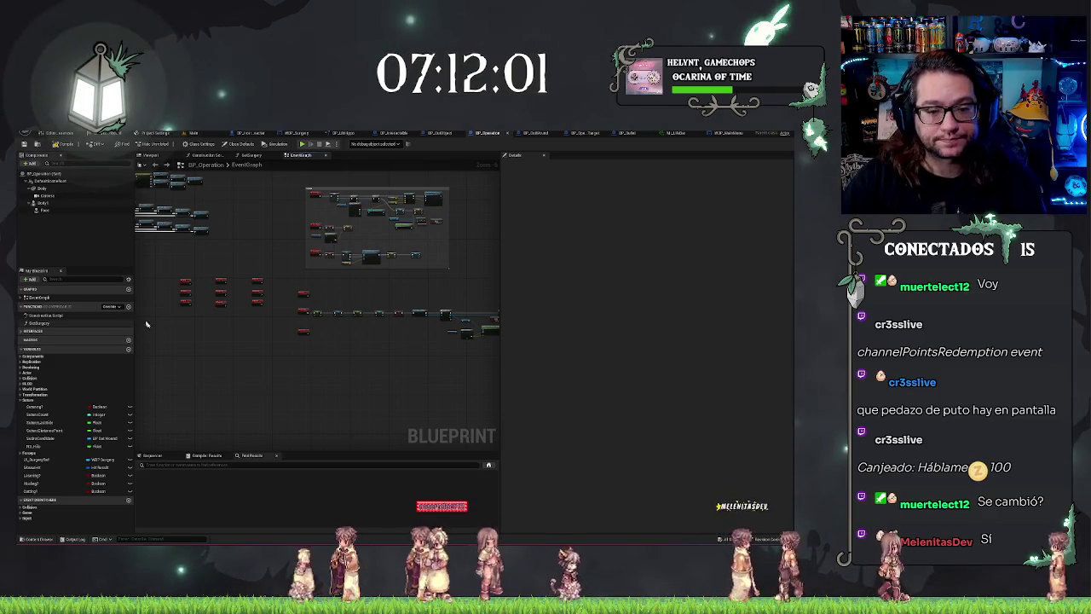
scroll(247, 311, "up", 4)
left_click_drag(341, 341, 237, 332)
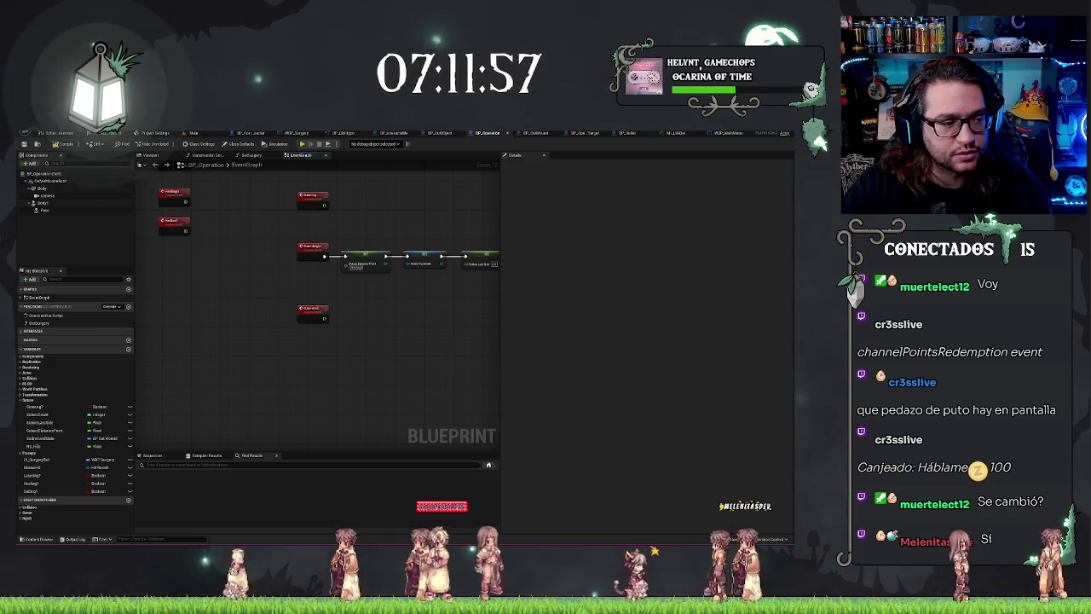
left_click_drag(226, 304, 164, 383)
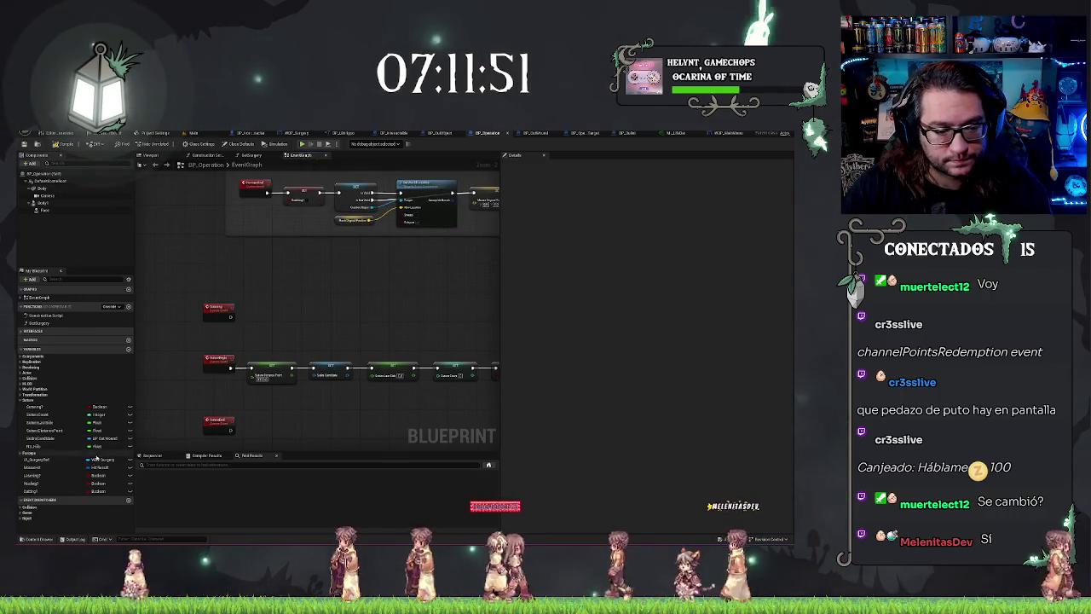
mouse_move(35, 415)
left_mouse_down()
mouse_move(213, 307)
mouse_move(228, 334)
mouse_move(275, 291)
mouse_move(230, 317)
left_mouse_up()
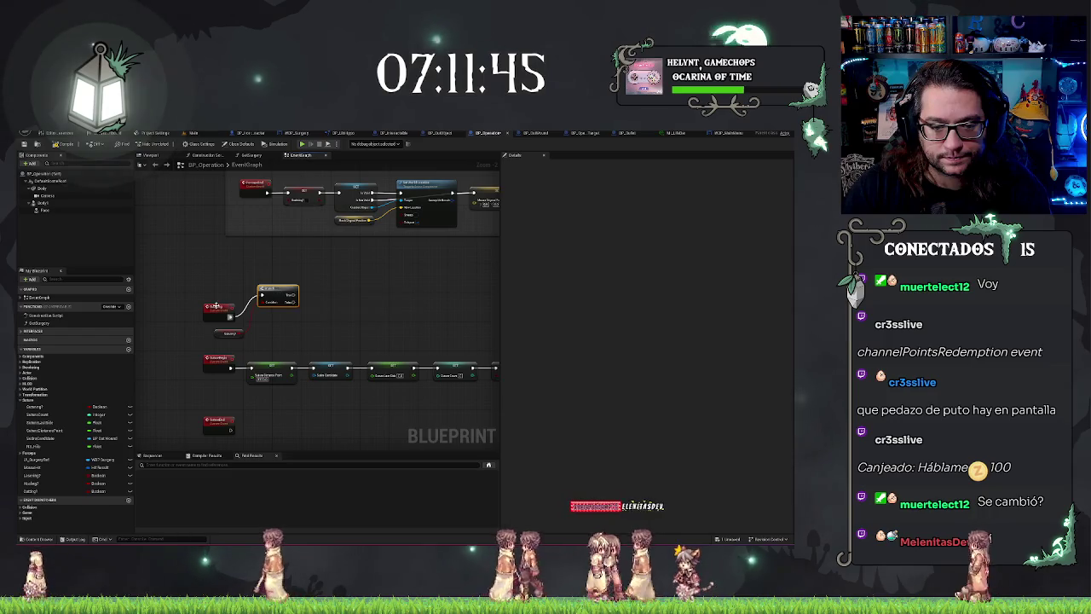
Align the node with the event, then add a Set BP Out Wound node on the Branch's True output.
left_click_drag(278, 290, 278, 312)
left_click(253, 341)
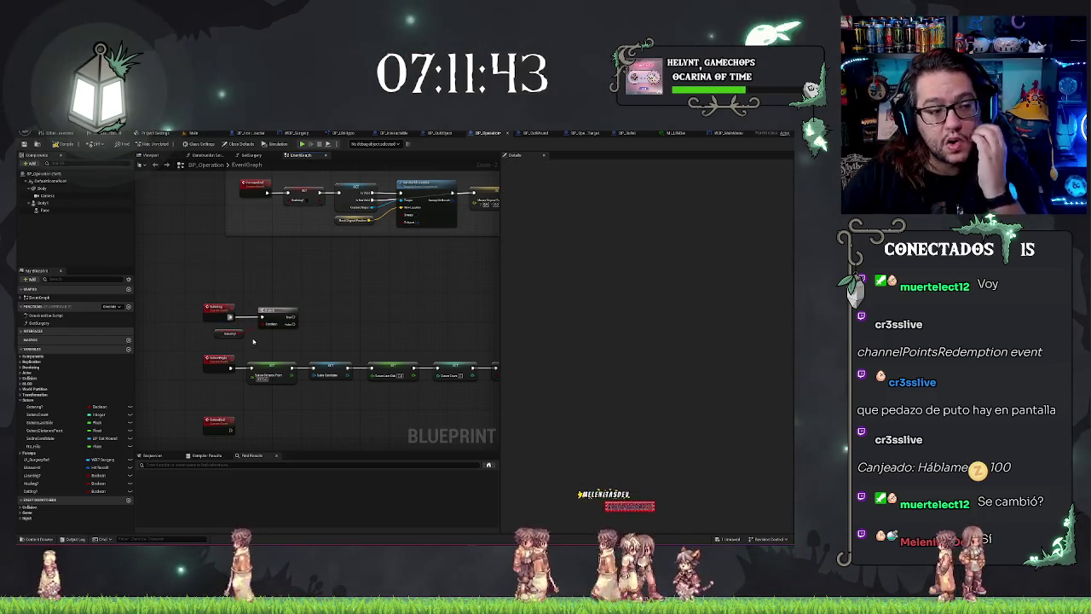
left_click_drag(51, 438, 317, 320)
left_click(332, 331)
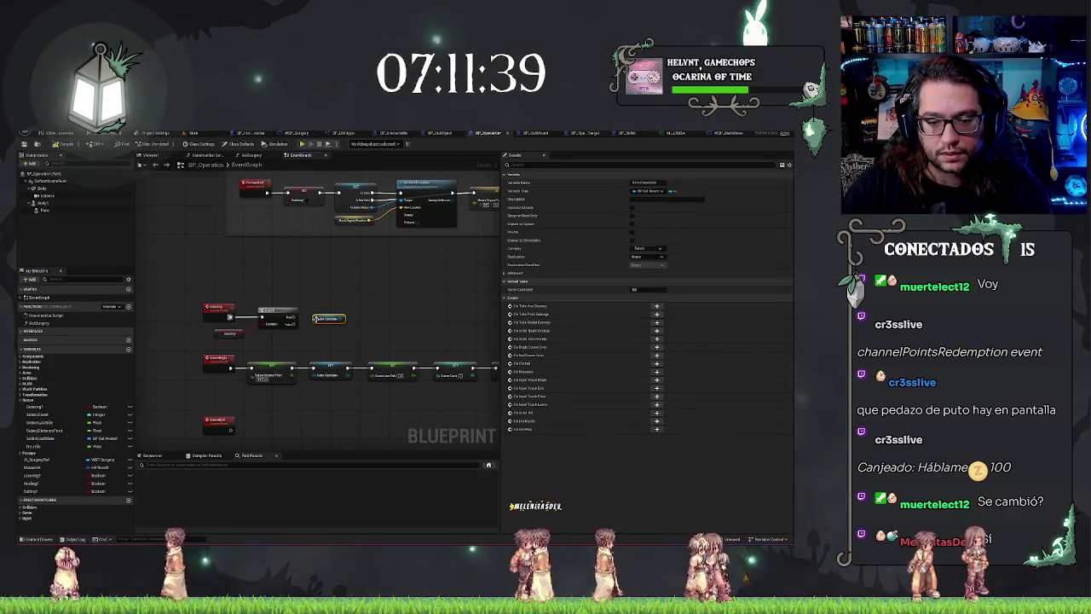
right_click(328, 320)
mouse_move(337, 416)
key("Escape")
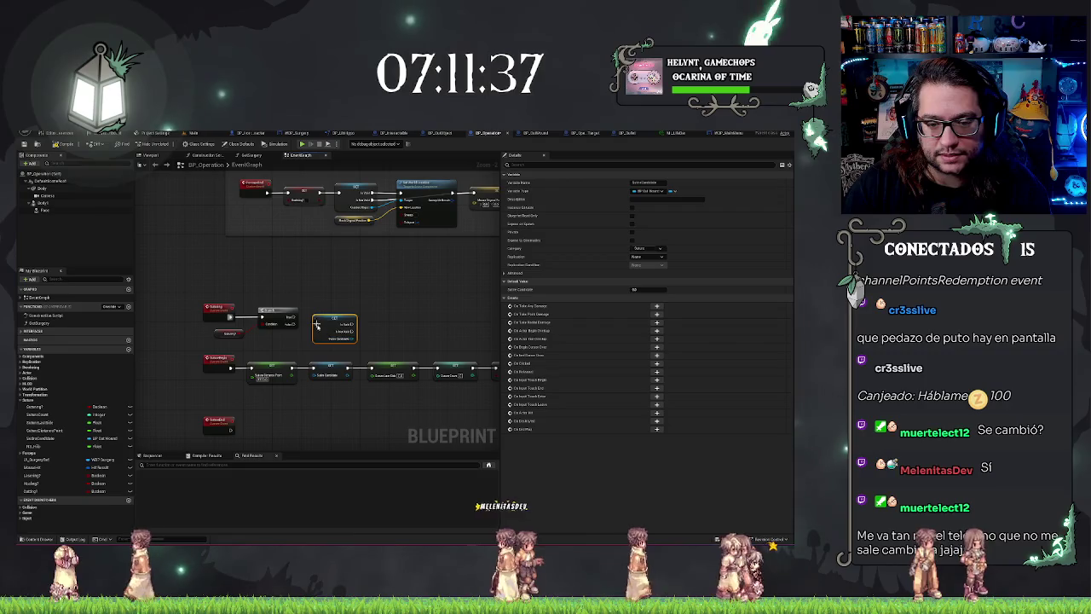
left_click(216, 258)
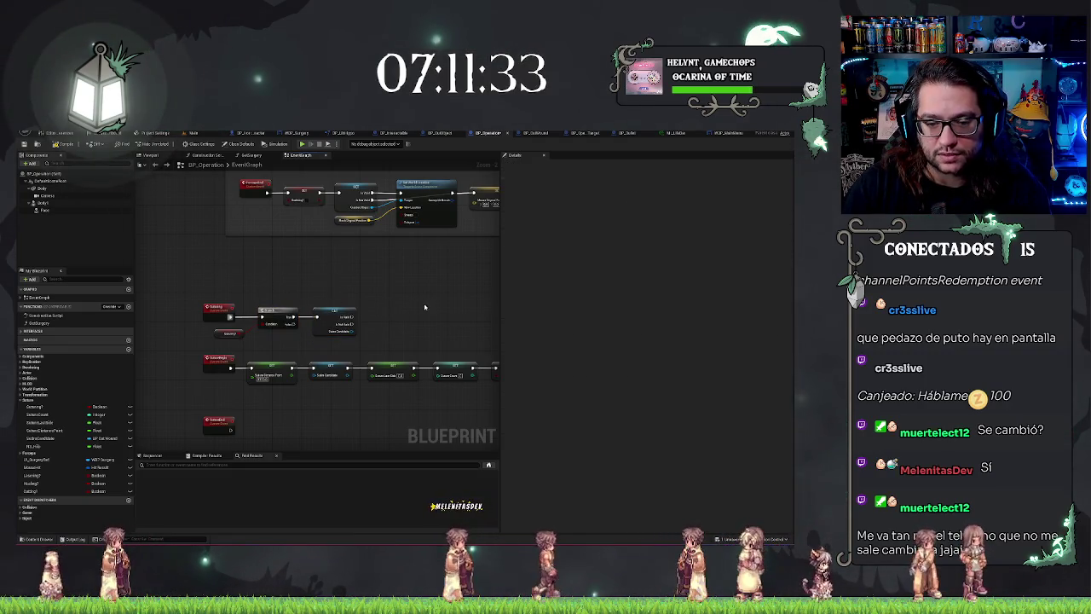
mouse_move(294, 310)
left_mouse_down()
mouse_move(334, 308)
mouse_move(294, 290)
left_mouse_up()
left_click(338, 289)
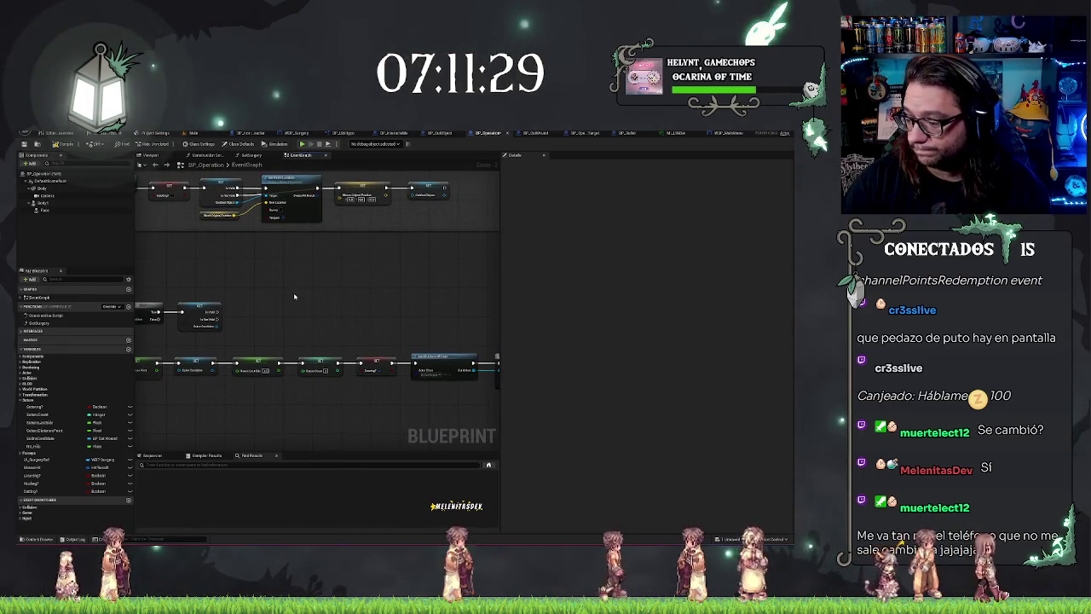
mouse_move(307, 302)
left_mouse_down()
mouse_move(421, 303)
mouse_move(391, 293)
left_mouse_up()
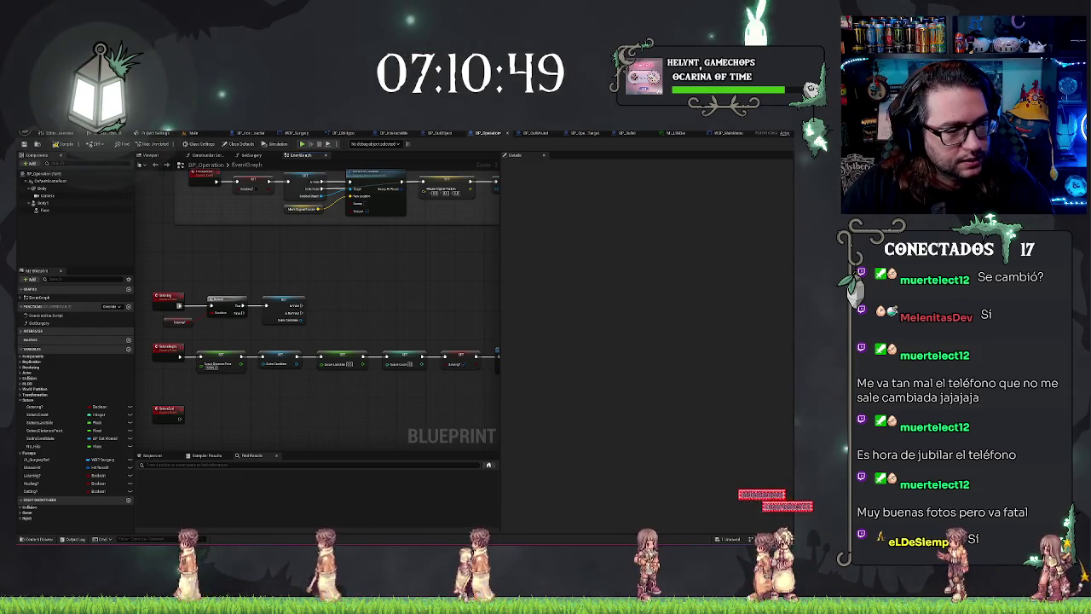
Wire a MouseGuide spline getter off the Set node's output and reframe the graph.
left_click_drag(303, 321, 297, 335)
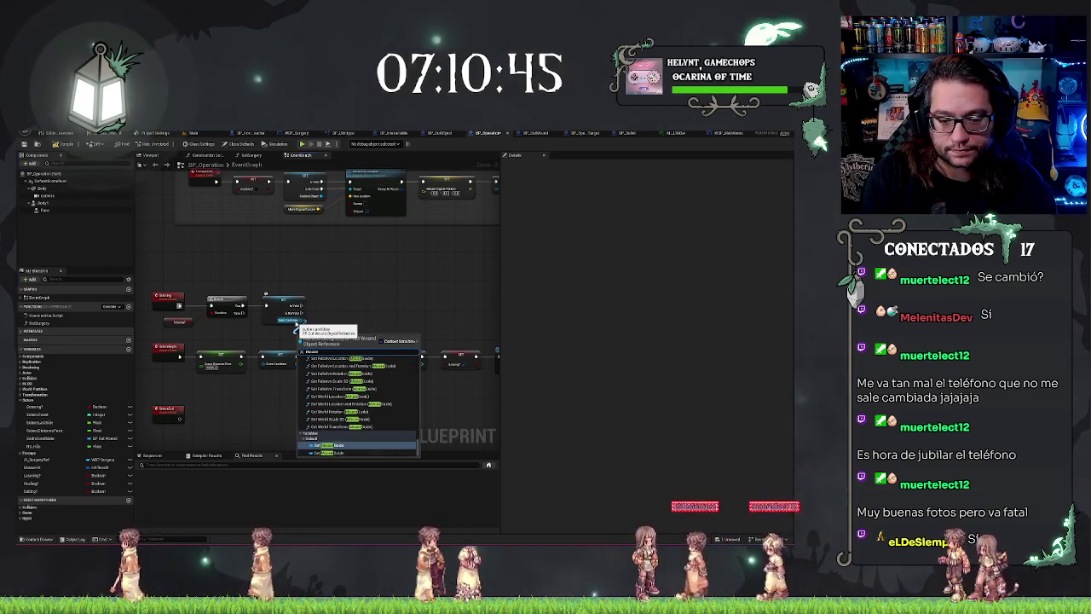
type("e")
key("Return")
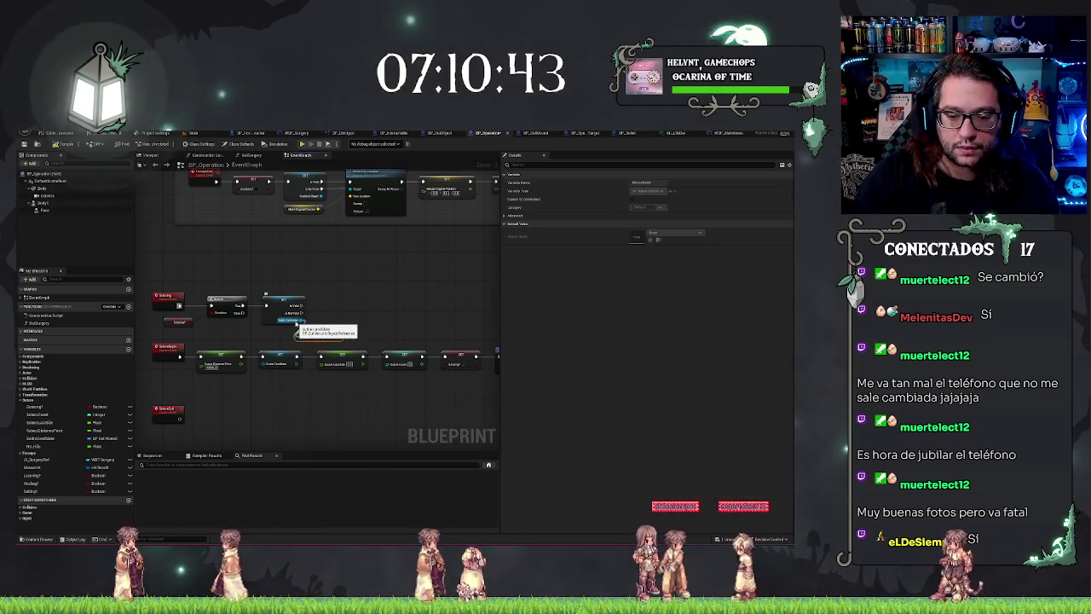
scroll(328, 375, "down", 2)
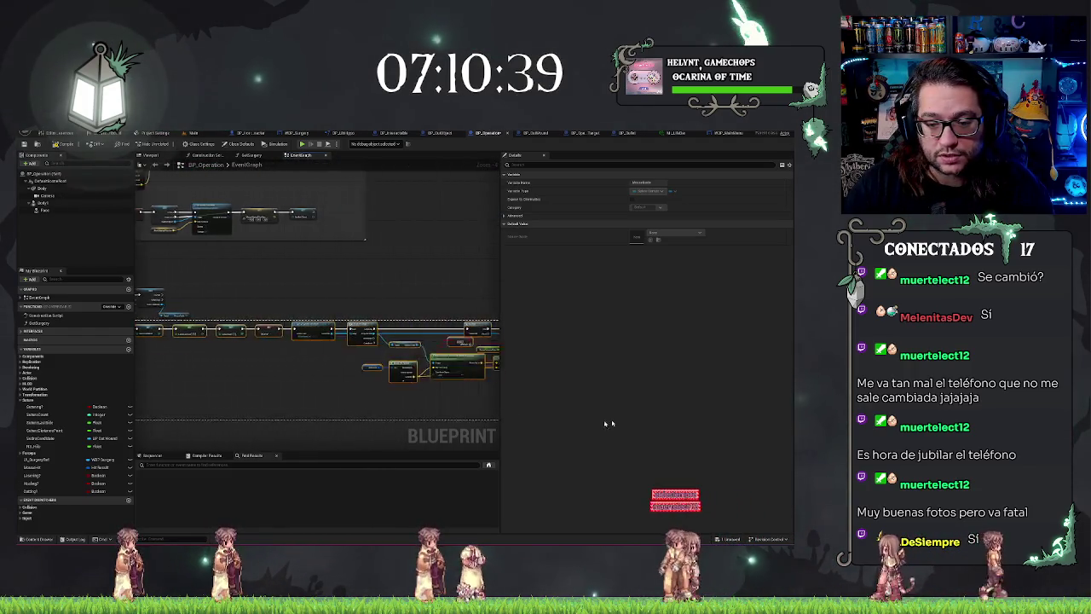
left_click(420, 429)
key("Home")
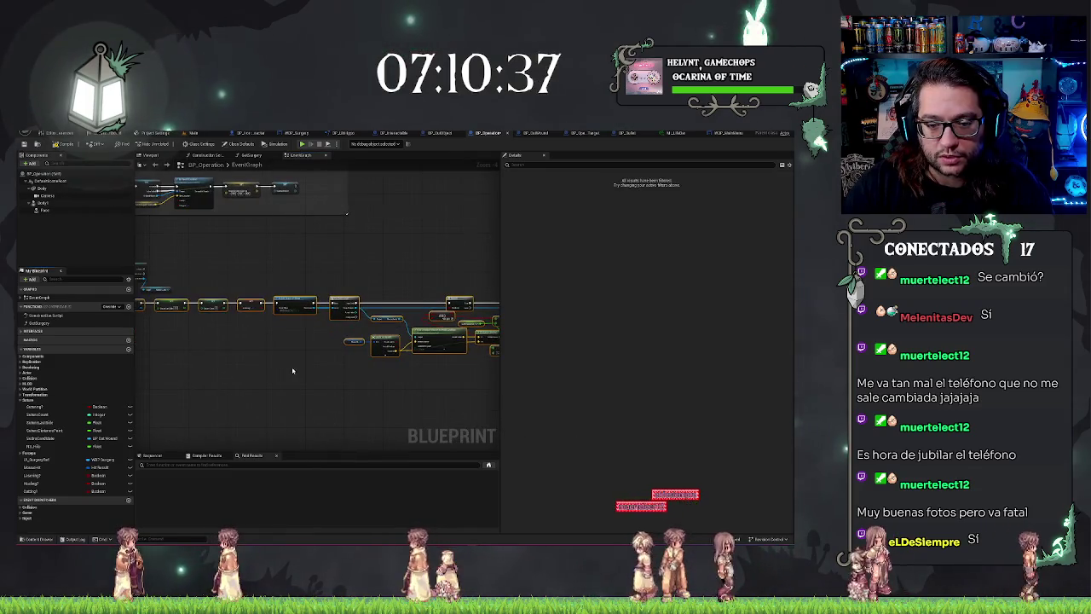
key("ctrl+z")
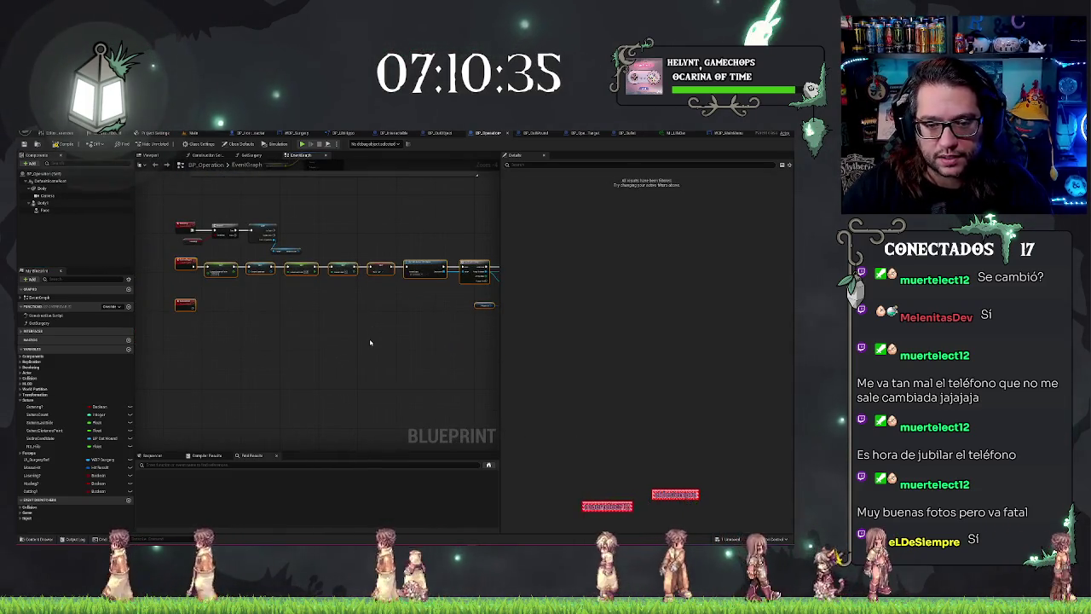
scroll(310, 295, "up", 3)
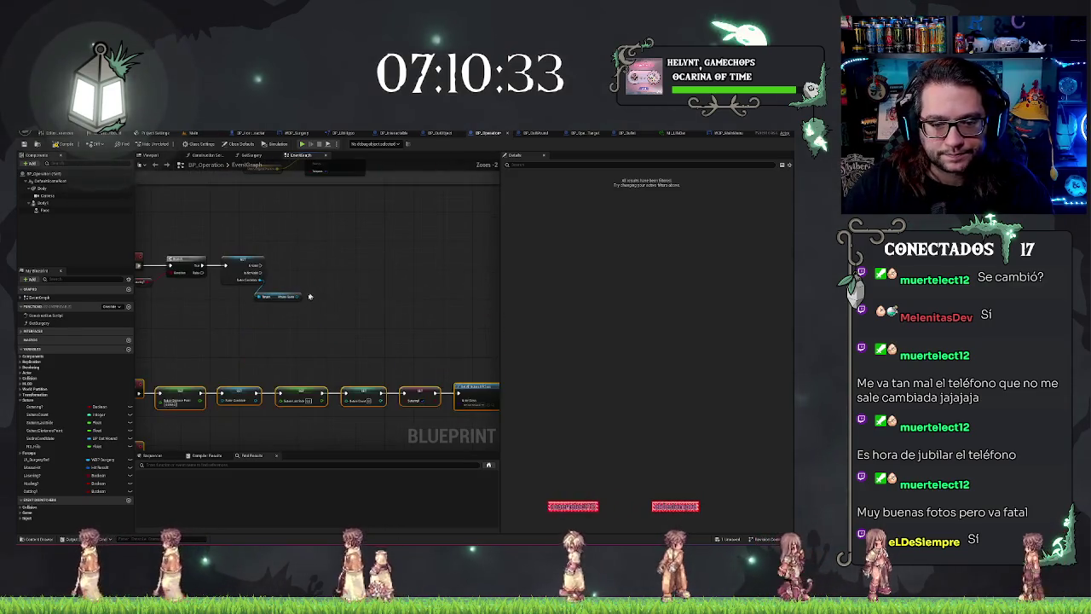
mouse_move(297, 297)
left_mouse_down()
mouse_move(323, 305)
mouse_move(337, 255)
left_mouse_up()
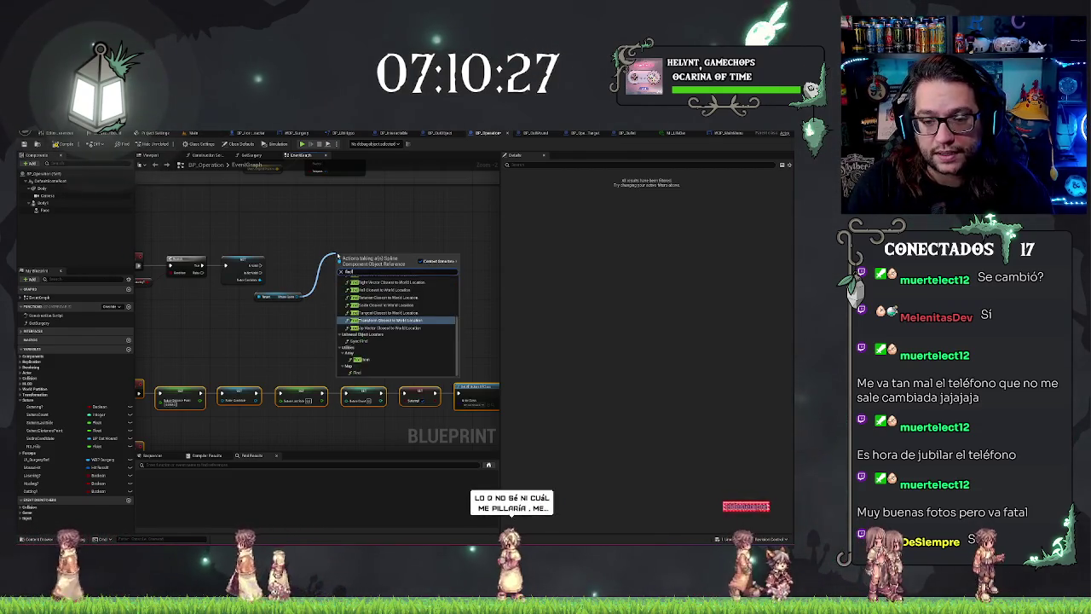
Place two Find Location Closest to World Location nodes off the MouseGuide spline.
key("Escape")
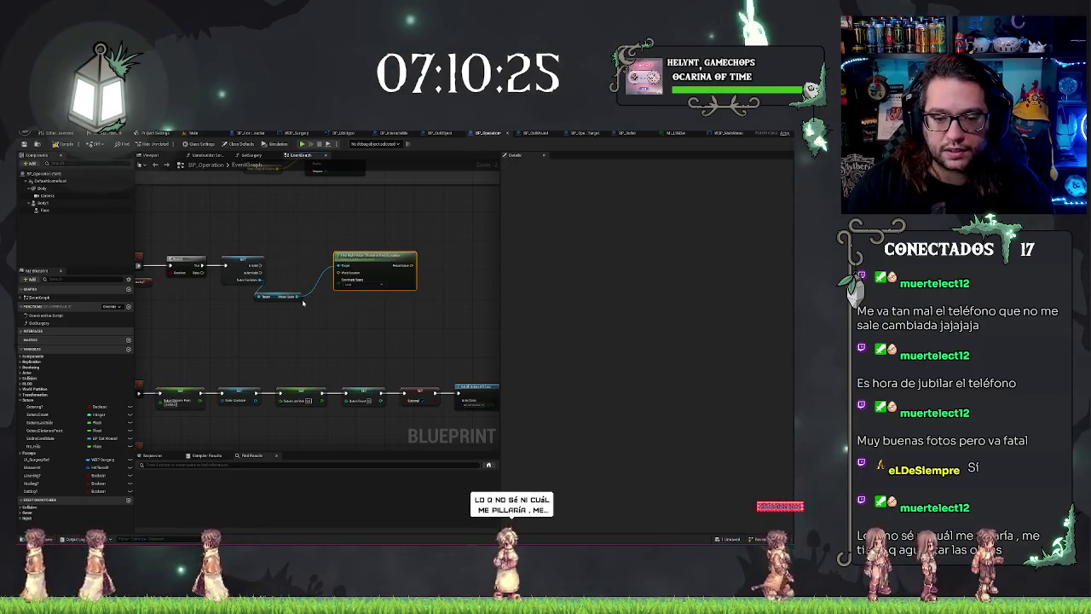
left_click_drag(334, 323, 333, 323)
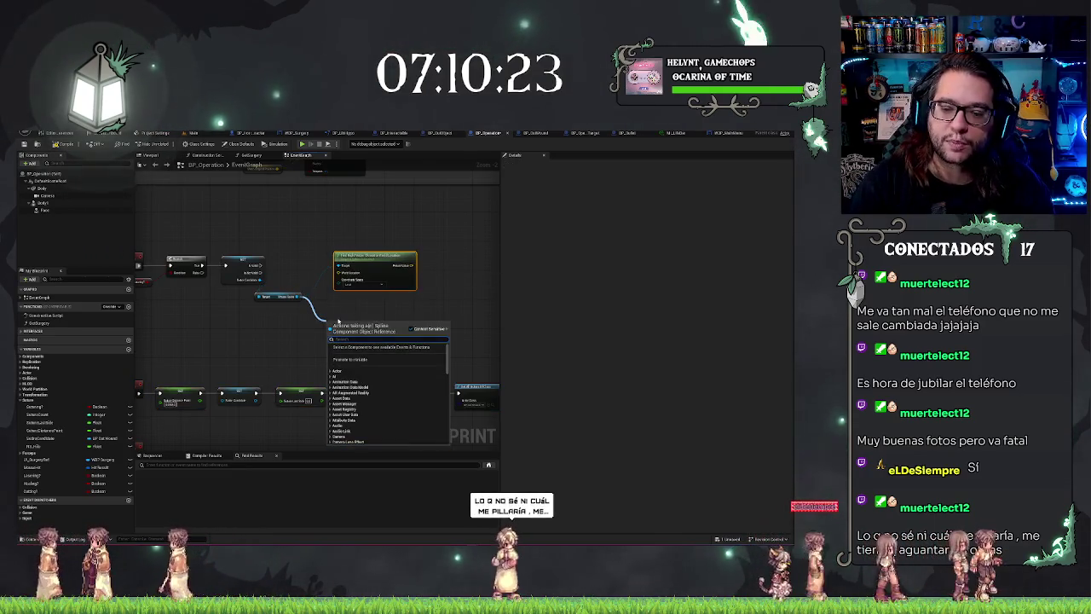
type("find world")
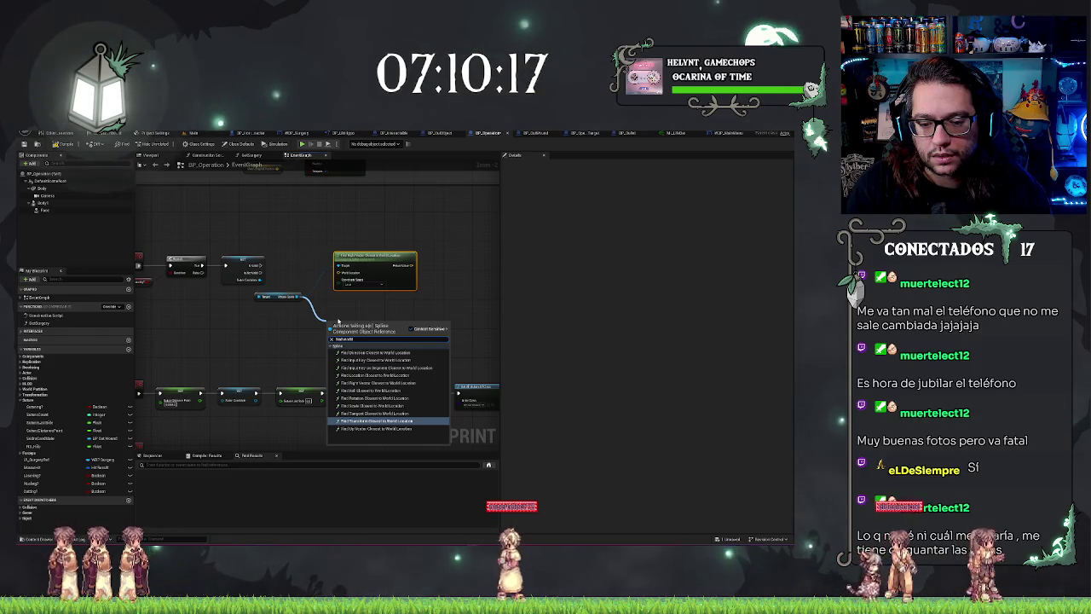
key("Up")
key("Return")
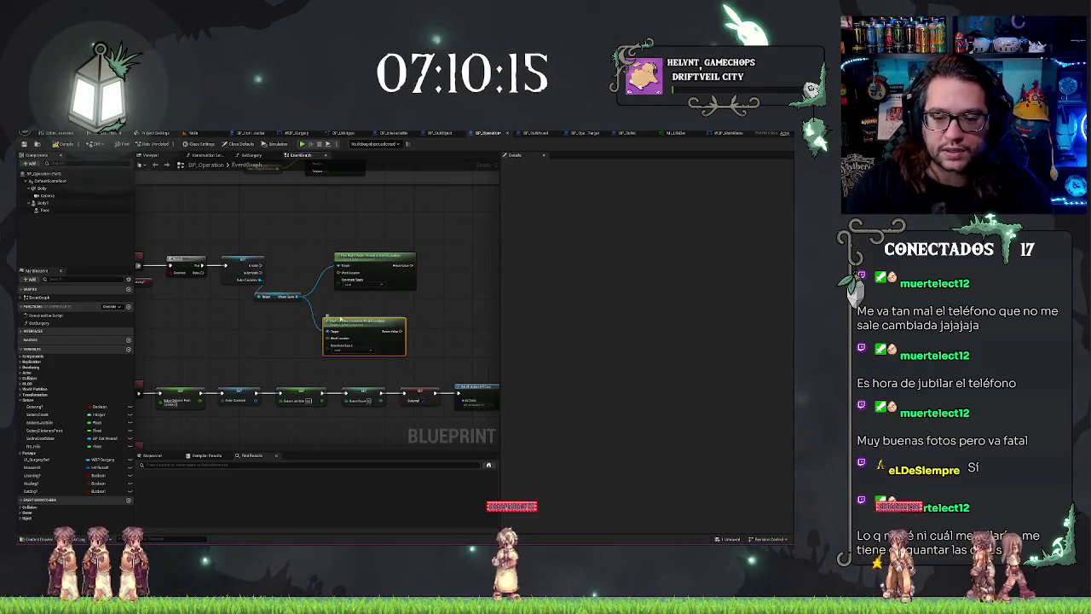
Stack the two closest-location lookup nodes neatly and shift them left.
left_click_drag(362, 321, 371, 311)
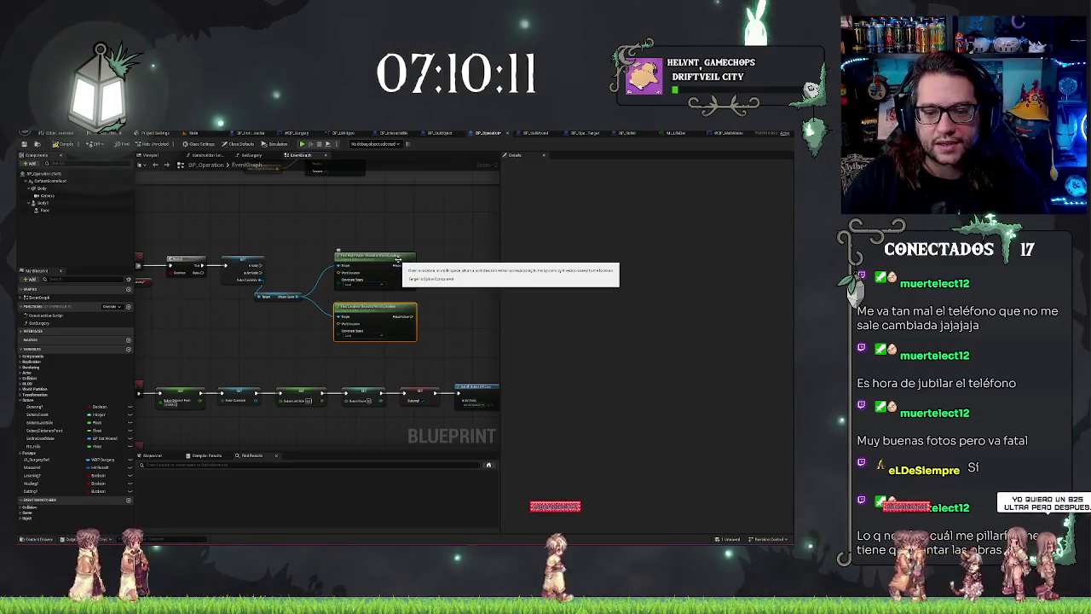
left_click(399, 259)
left_click_drag(399, 259, 398, 268)
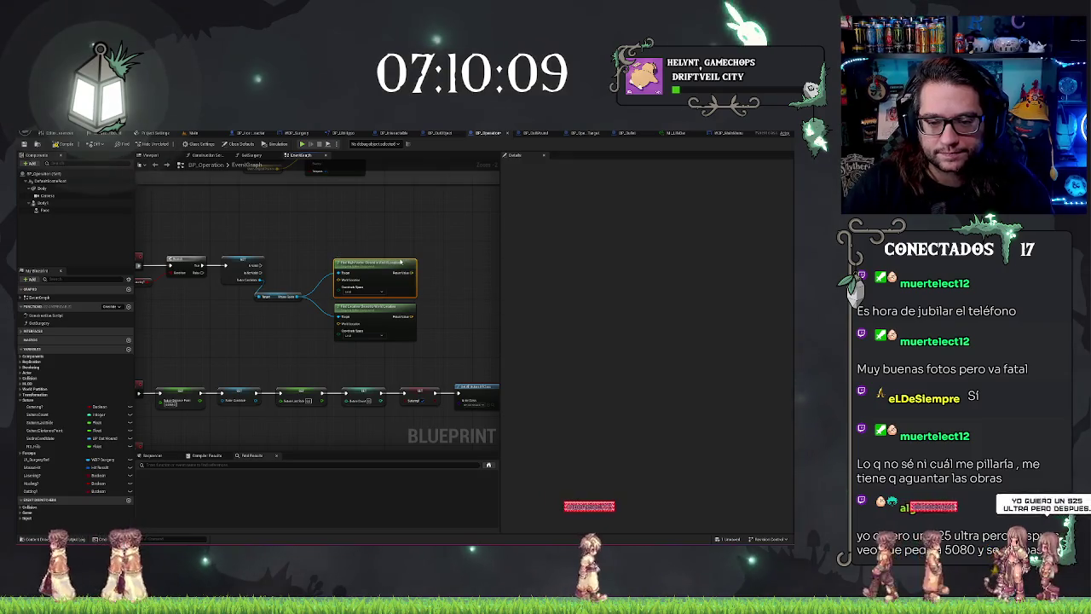
left_click(367, 309)
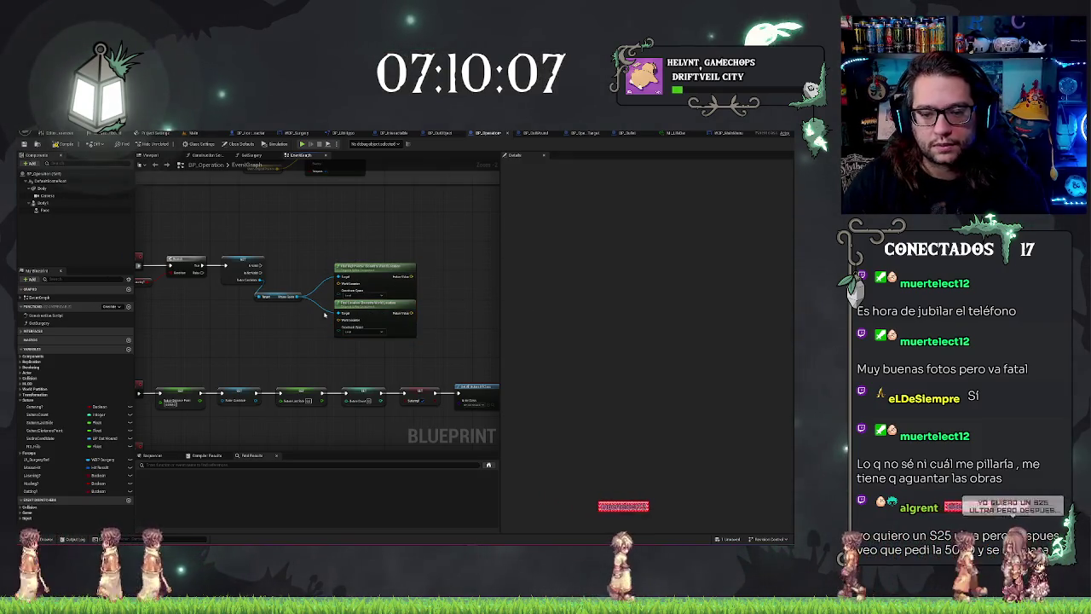
mouse_move(323, 315)
left_mouse_down()
mouse_move(401, 341)
mouse_move(387, 335)
left_mouse_up()
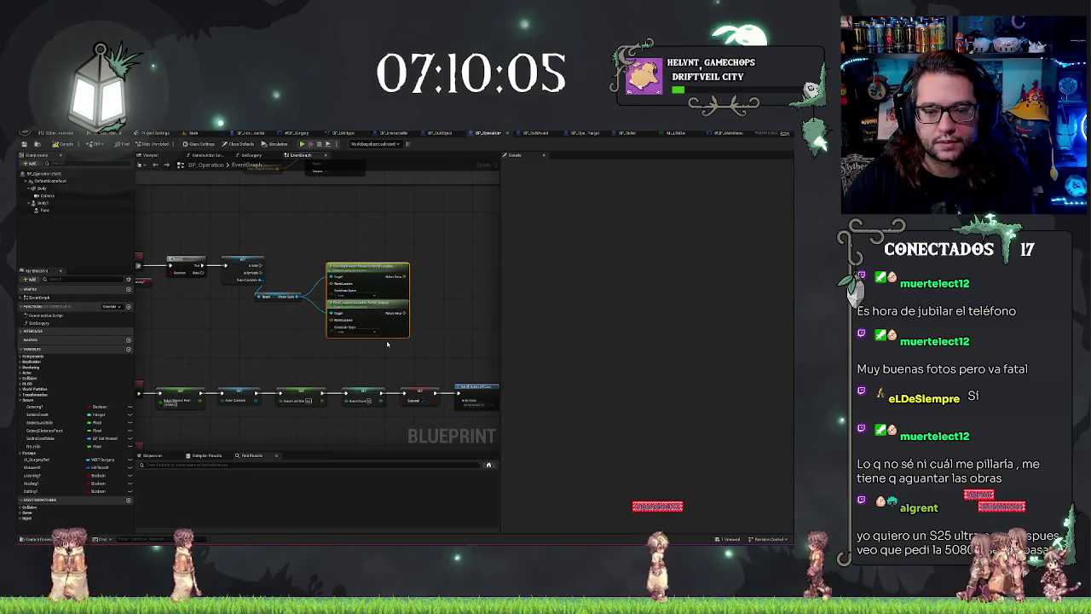
mouse_move(273, 330)
left_mouse_down()
mouse_move(179, 311)
mouse_move(230, 312)
mouse_move(248, 326)
left_mouse_up()
left_click(235, 331)
Add a Mouse Hit getter and break it with a Break Hit Result node.
right_click(253, 329)
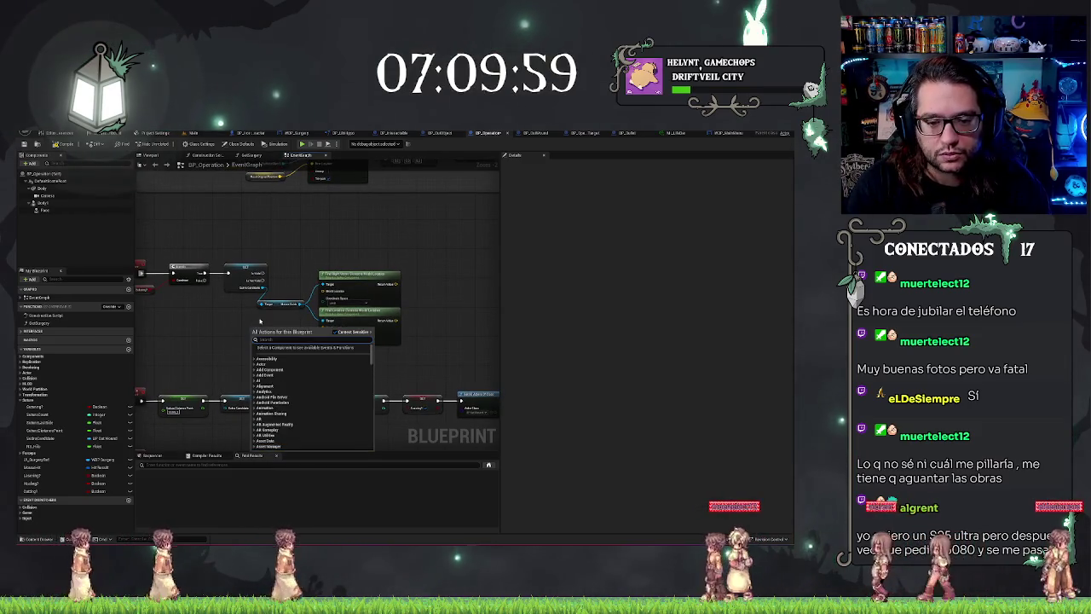
type("mouse hit")
key("Return")
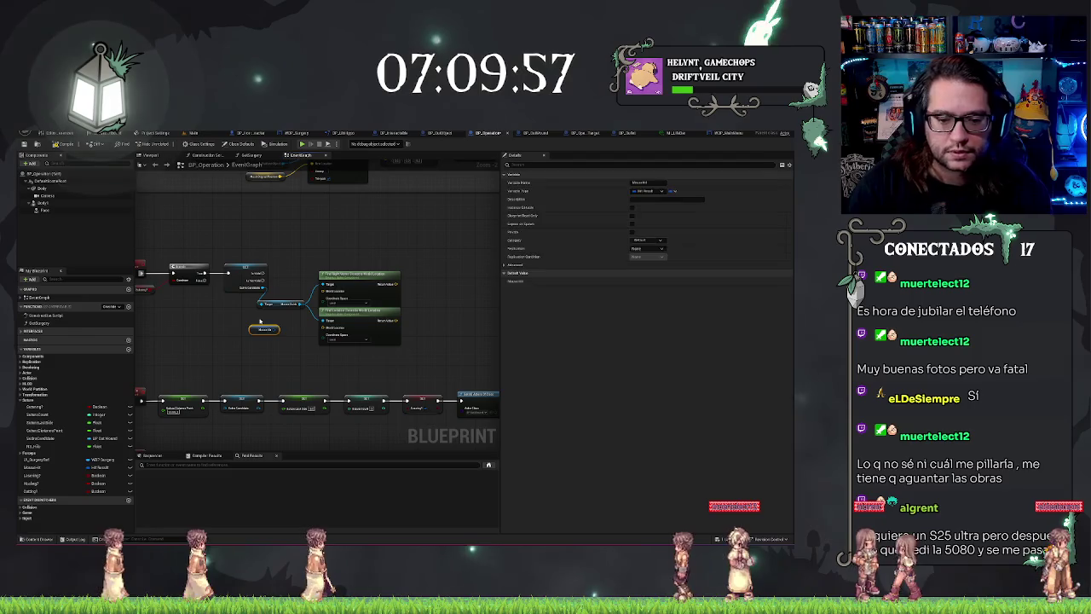
left_click_drag(278, 330, 285, 346)
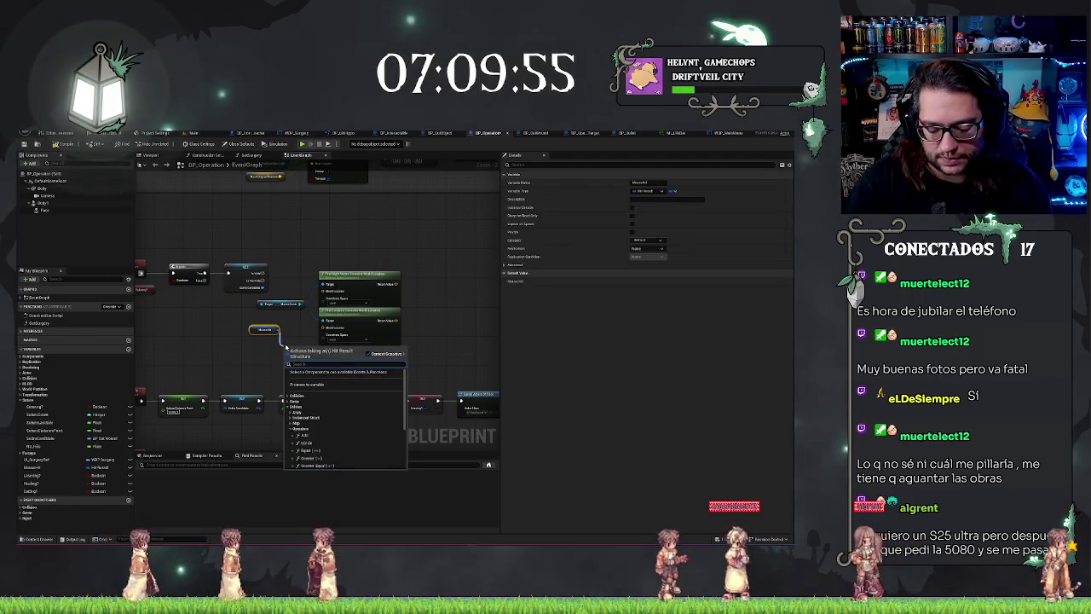
type("break")
key("Return")
Expand Break Hit Result and wire its Location into both lookup nodes' World Location pins.
mouse_move(216, 325)
left_mouse_down()
mouse_move(279, 393)
mouse_move(262, 359)
mouse_move(327, 358)
mouse_move(277, 371)
mouse_move(322, 291)
left_mouse_up()
left_click(262, 359)
left_click_drag(286, 355, 322, 327)
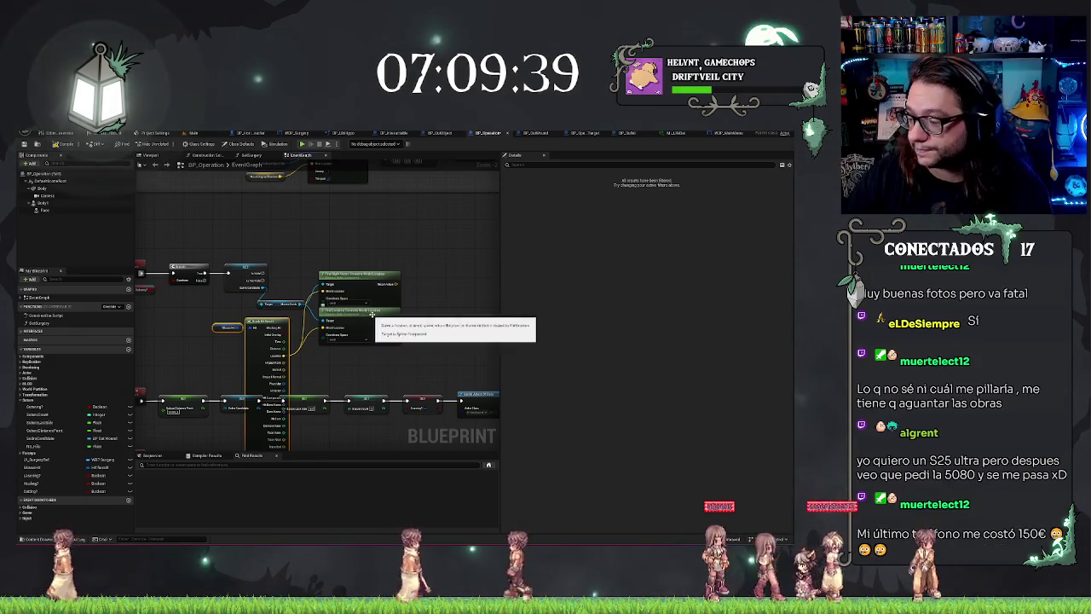
left_click_drag(372, 315, 282, 362)
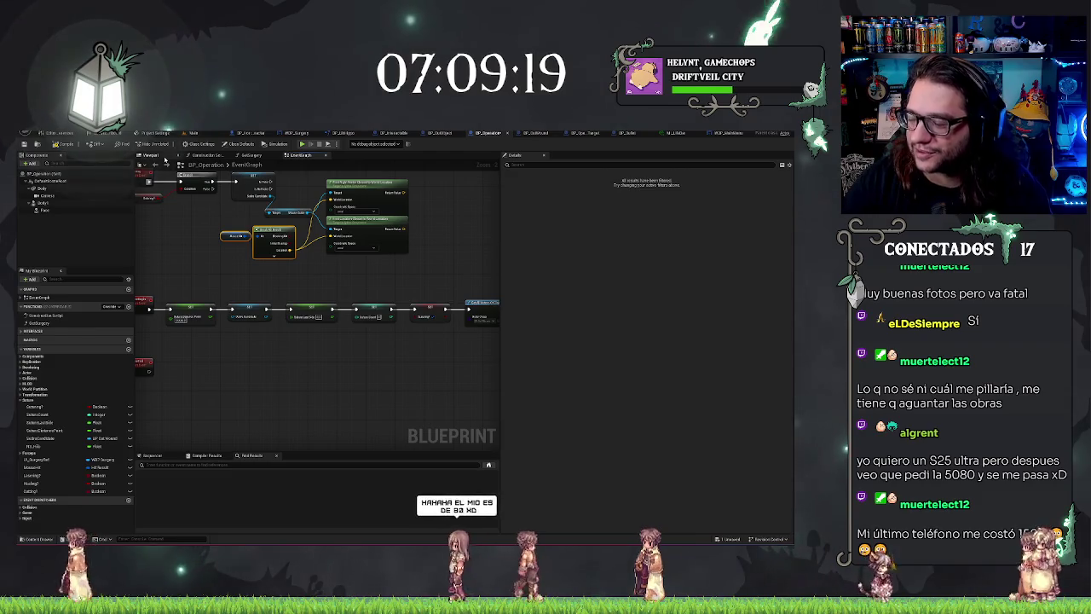
key("Home")
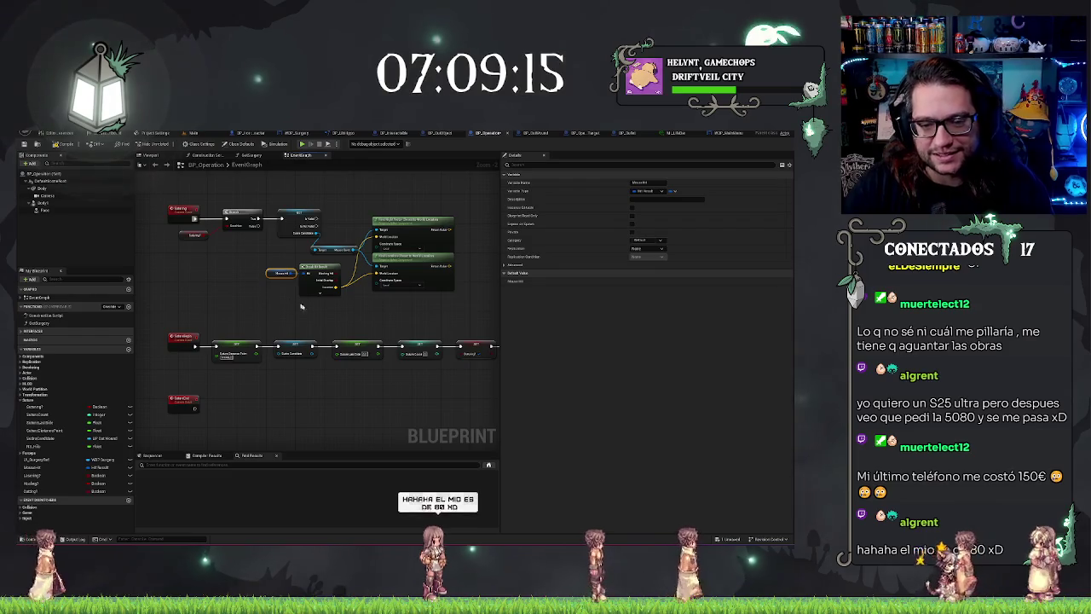
Add a vector Subtract node off the Find Location Closest to World Location Return Value.
left_click(326, 271)
left_click(283, 273)
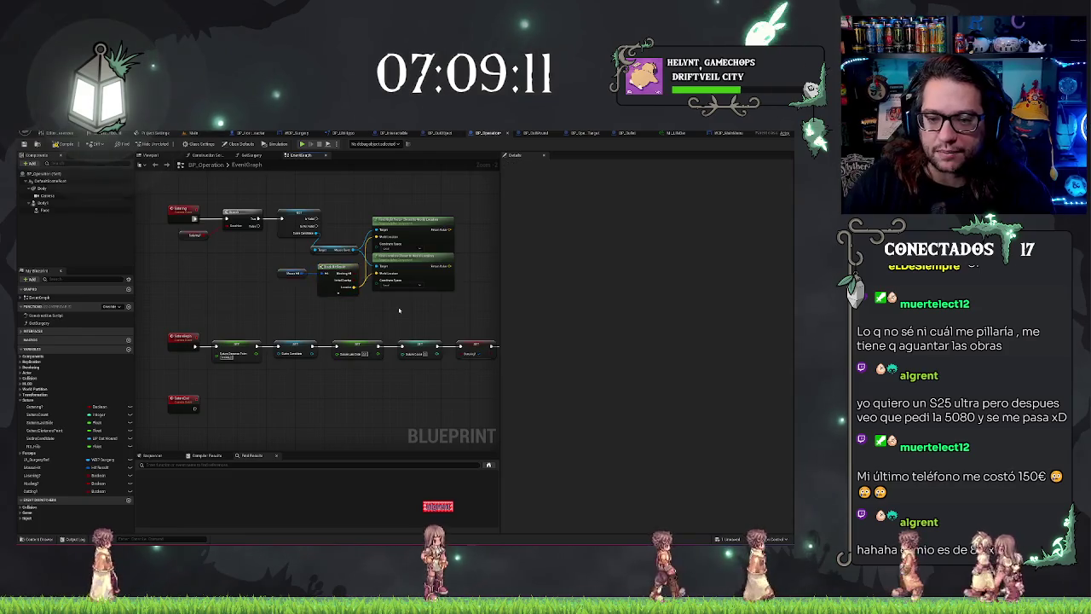
left_click_drag(398, 310, 318, 307)
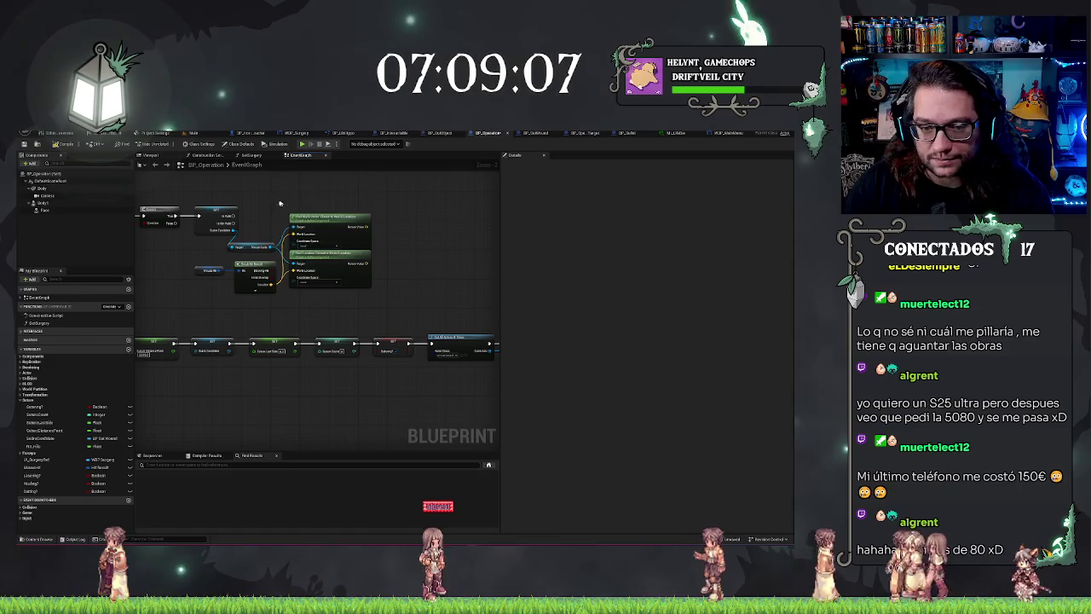
left_click_drag(279, 203, 316, 220)
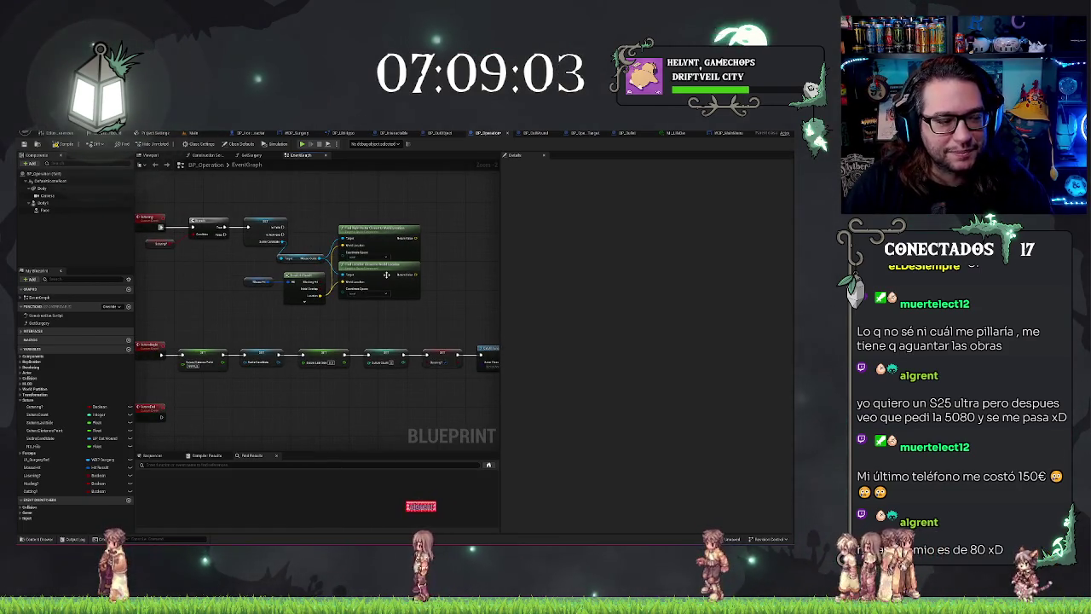
mouse_move(416, 275)
left_mouse_down()
mouse_move(438, 273)
mouse_move(415, 277)
left_mouse_up()
type("sub")
key("Return")
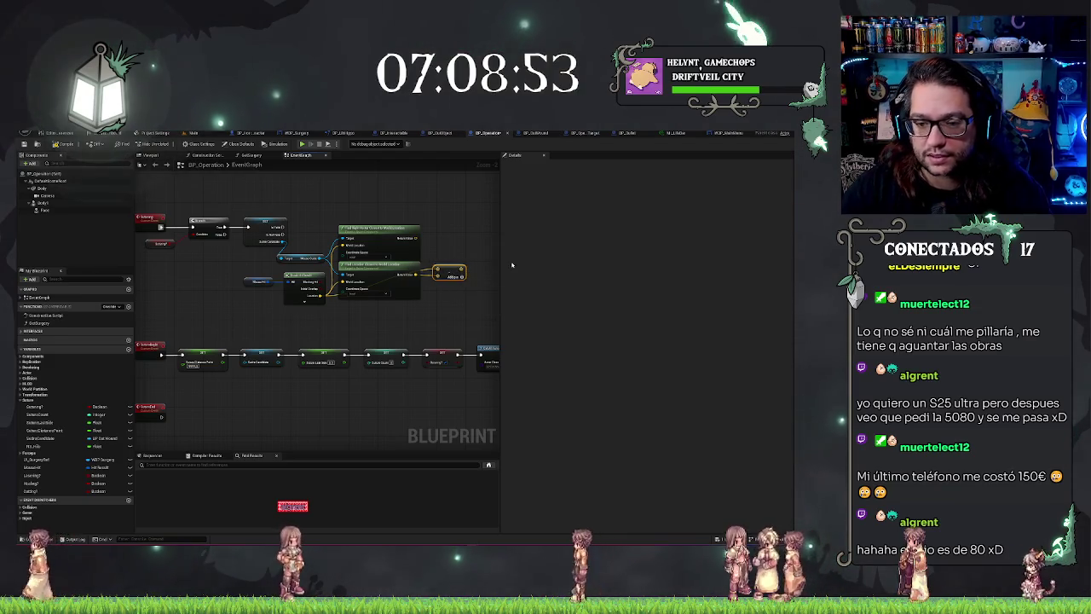
Normalize the Subtract result and feed it into a Dot Product node.
mouse_move(453, 234)
left_mouse_down()
mouse_move(407, 236)
mouse_move(394, 249)
left_mouse_up()
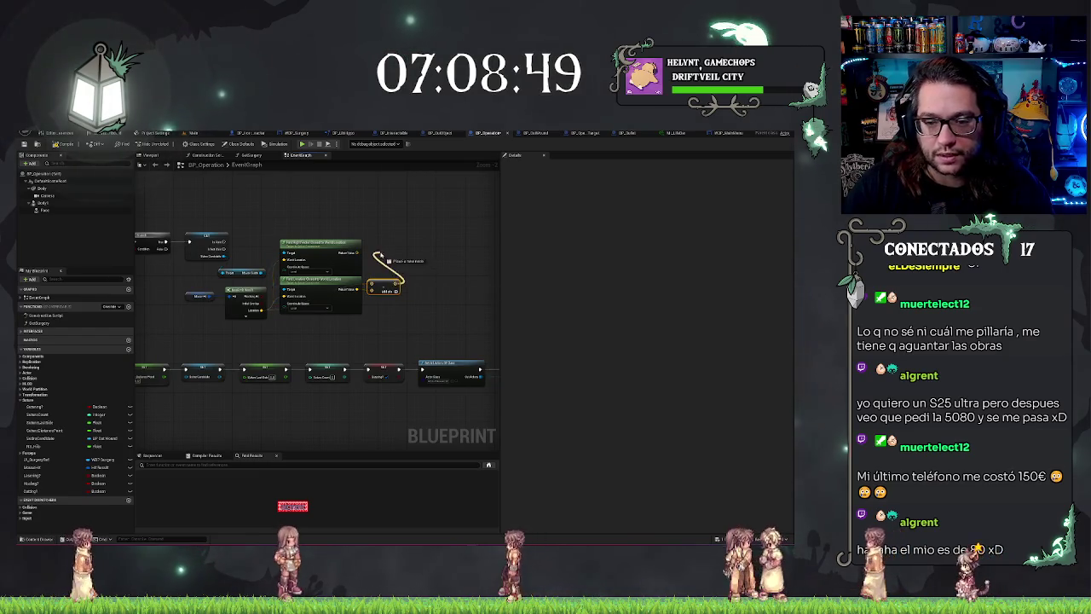
left_click_drag(396, 291, 381, 256)
type("normal")
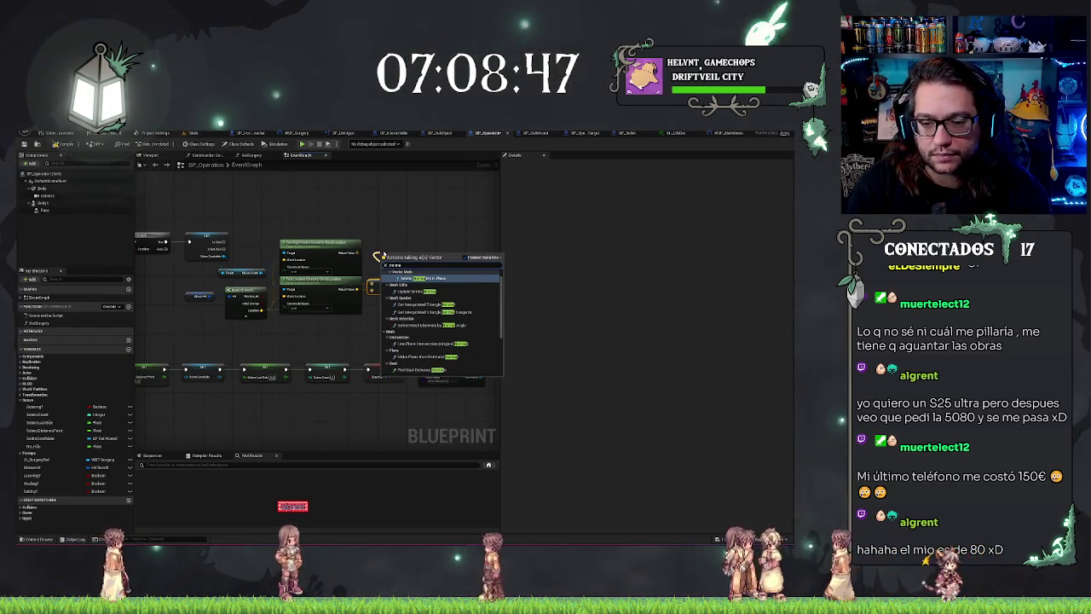
type("ize")
key("Down")
key("Down")
key("Down")
key("Return")
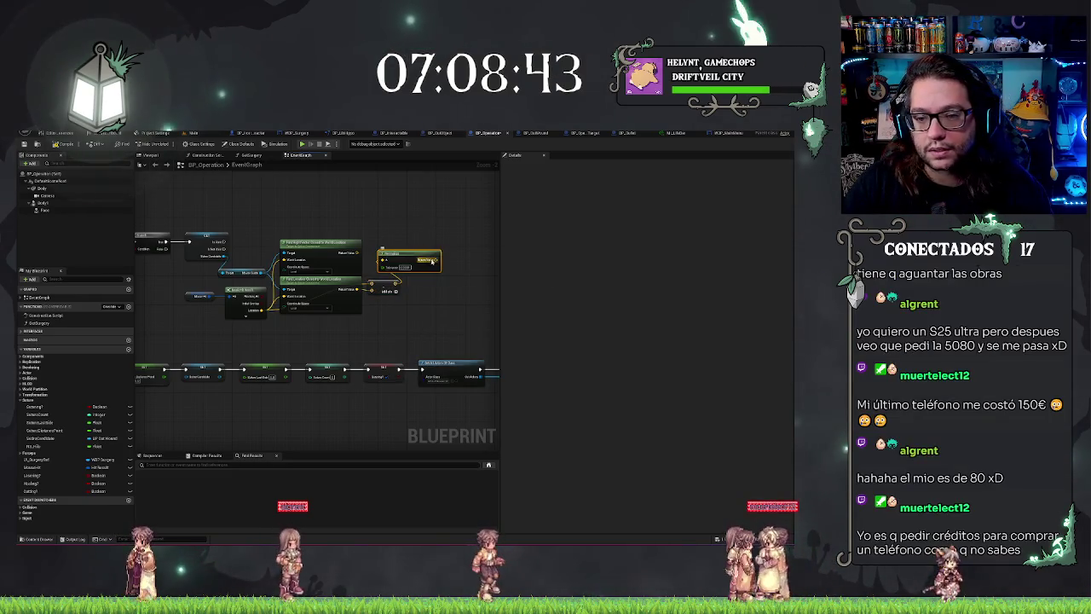
left_click_drag(432, 262, 460, 264)
key("Return")
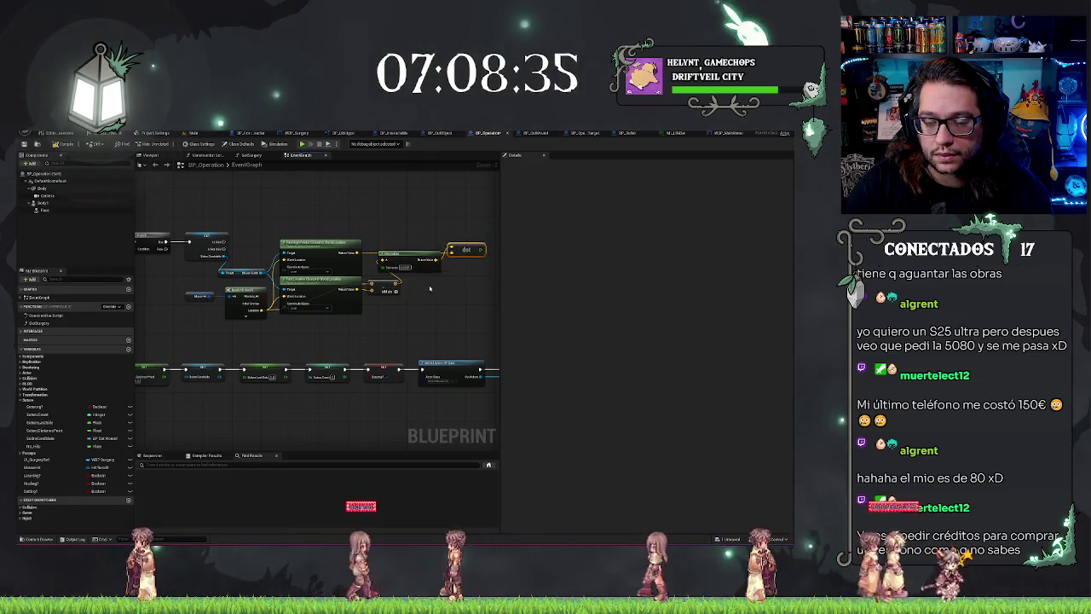
Add an arccosine (acos) node on the dot result and align it with the wire.
left_click_drag(430, 288, 389, 293)
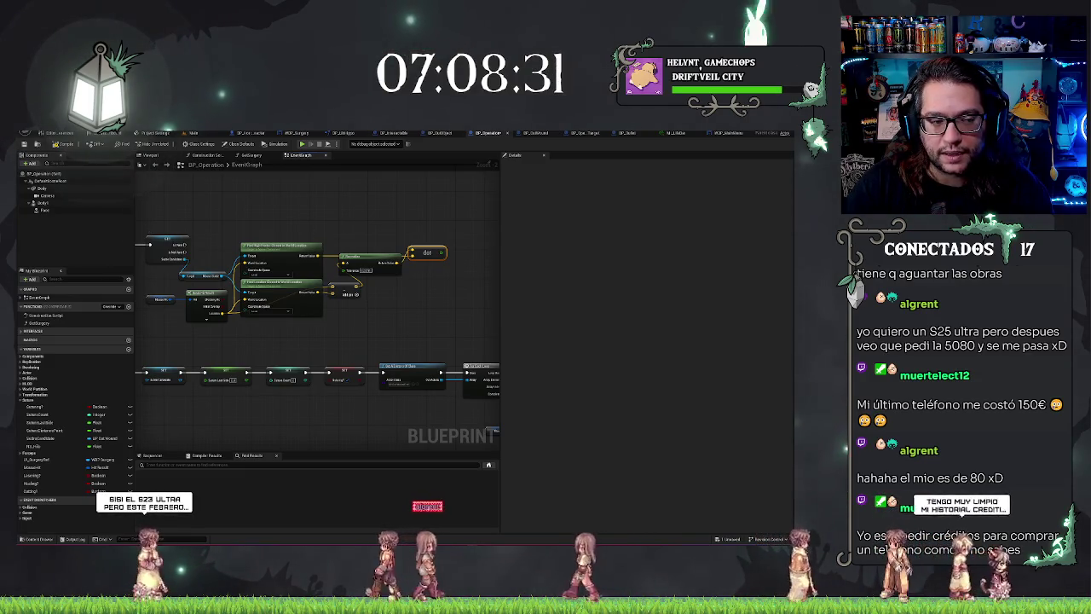
left_click_drag(268, 228, 179, 237)
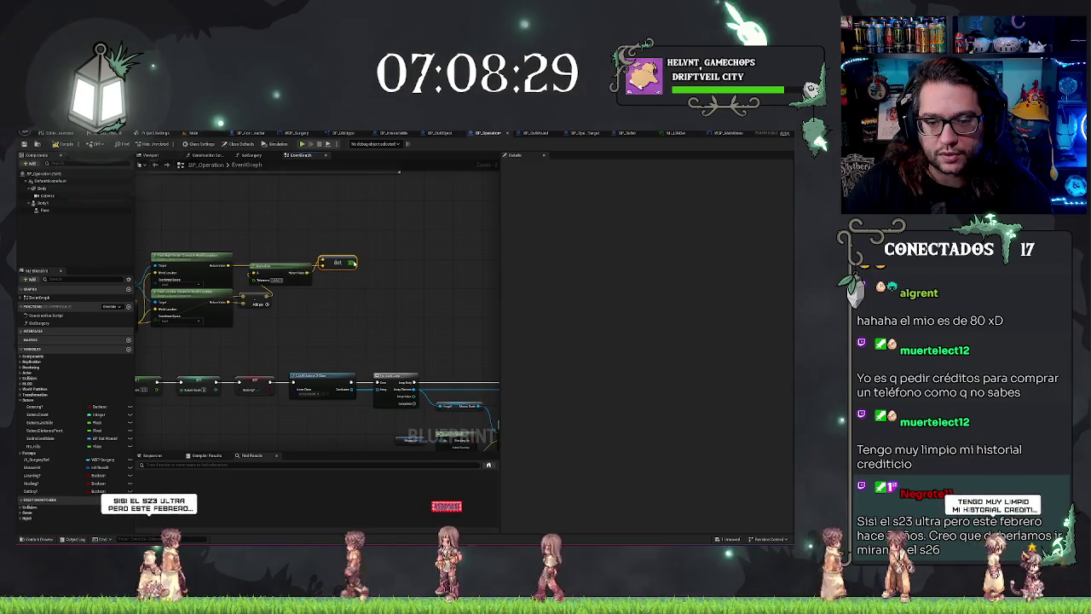
left_click_drag(352, 262, 395, 260)
type("acos")
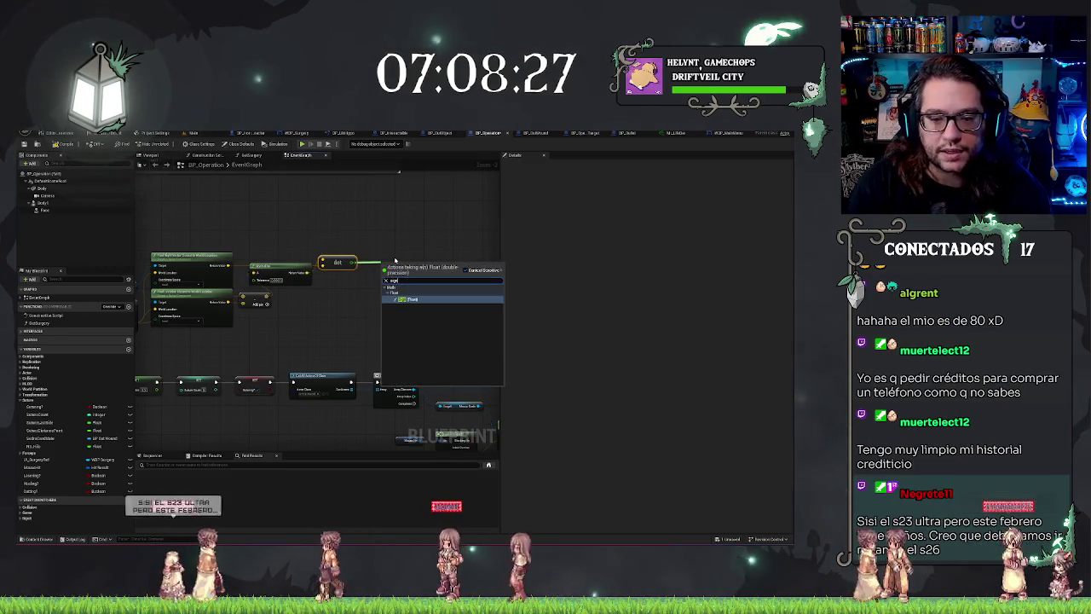
key("Return")
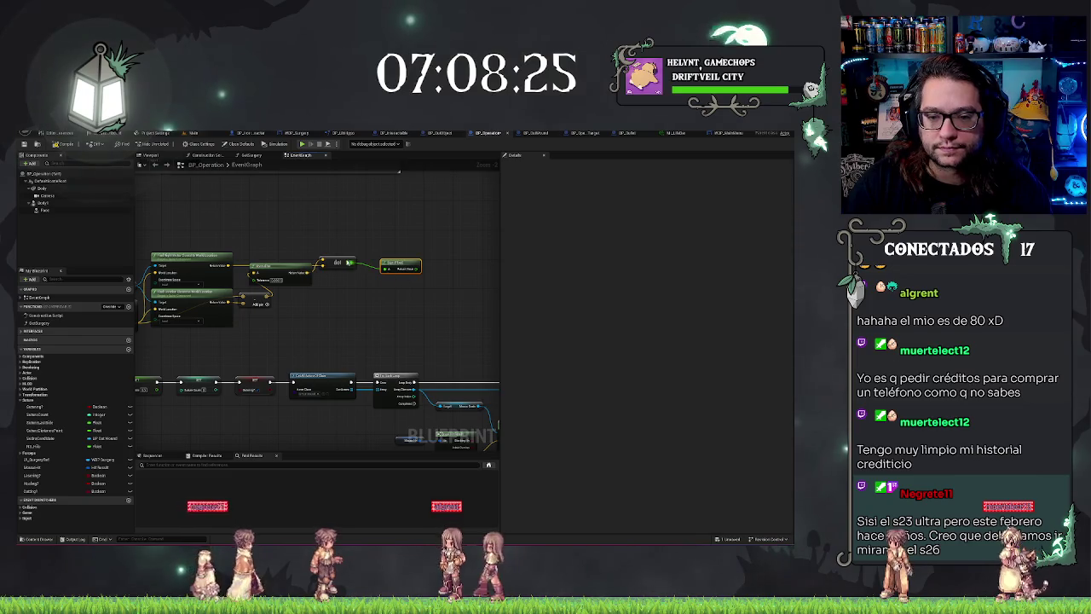
key("q")
key("Left")
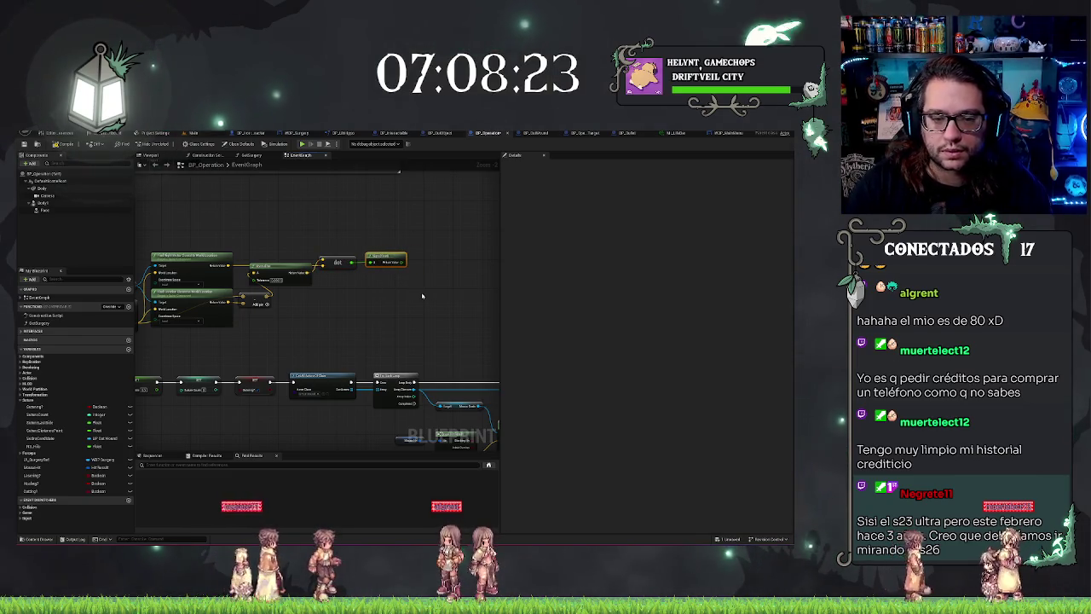
left_click_drag(406, 212, 303, 259)
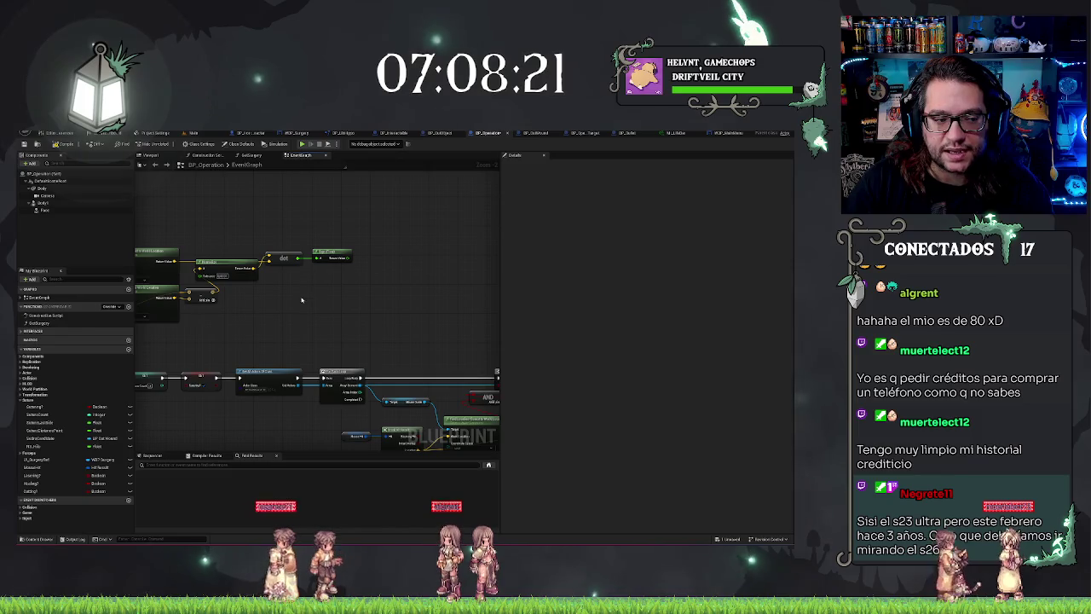
Add a float variable getter and a multiply node on the angle value, wired together.
left_click_drag(301, 299, 318, 300)
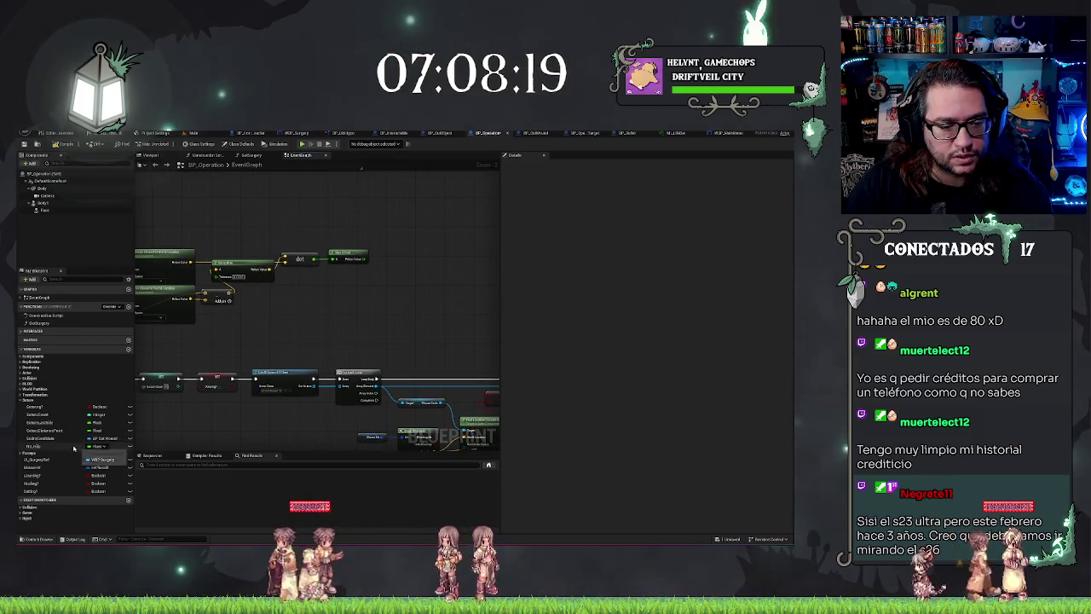
left_click(38, 423)
left_click_drag(38, 422, 352, 282)
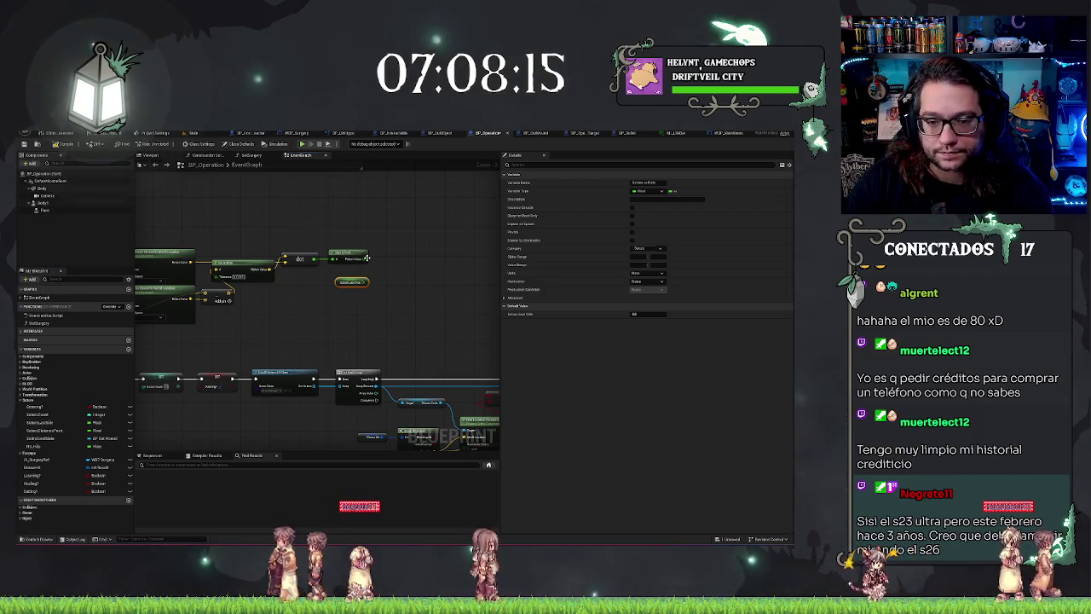
left_click_drag(391, 260, 395, 260)
type("*")
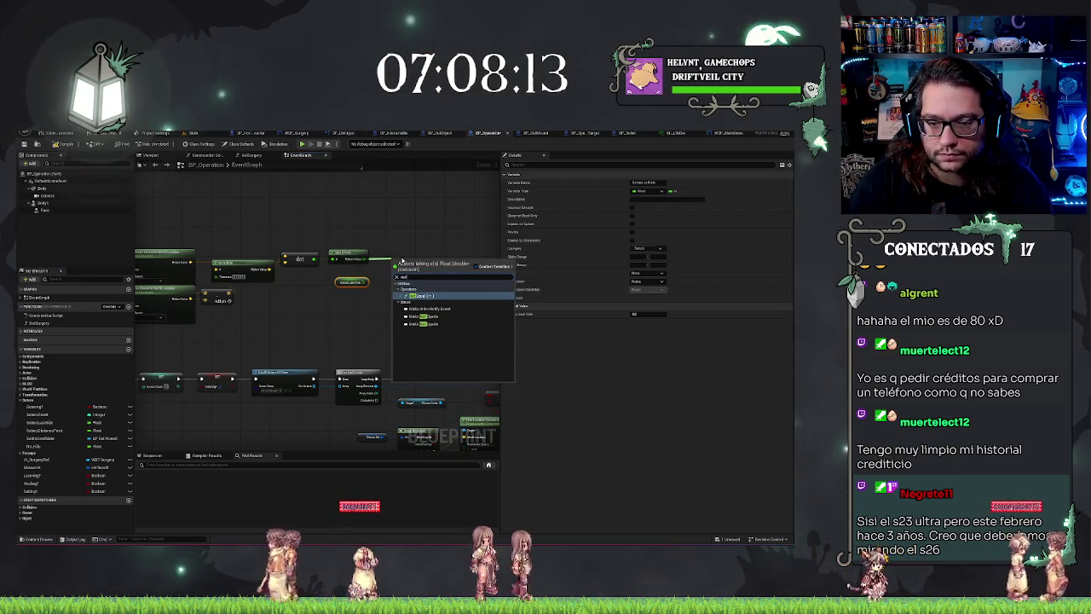
key("Return")
mouse_move(397, 266)
left_mouse_down()
mouse_move(360, 284)
mouse_move(343, 275)
left_mouse_up()
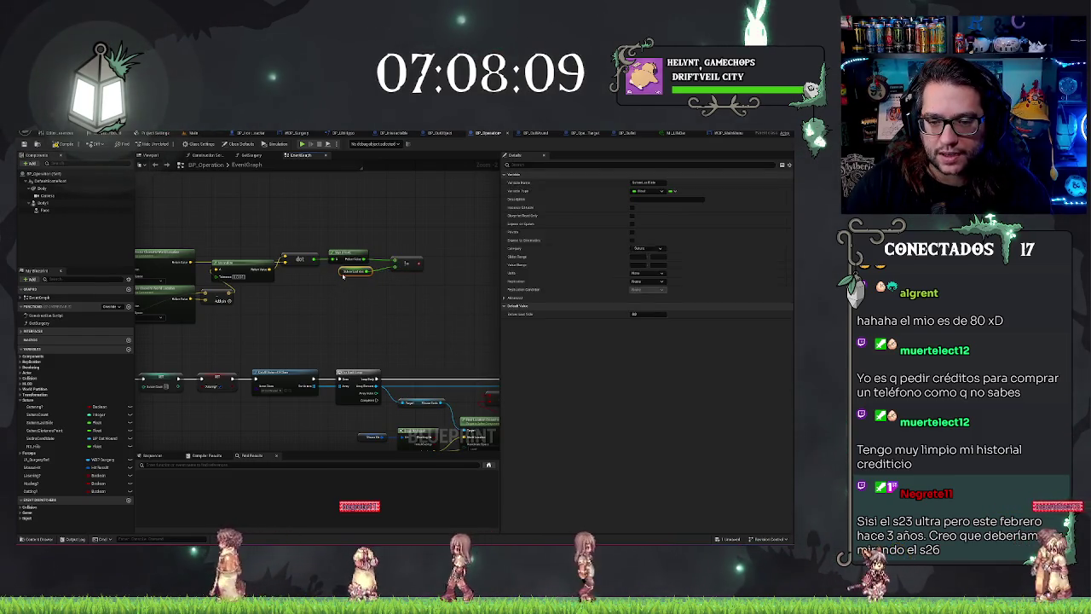
left_click(407, 261)
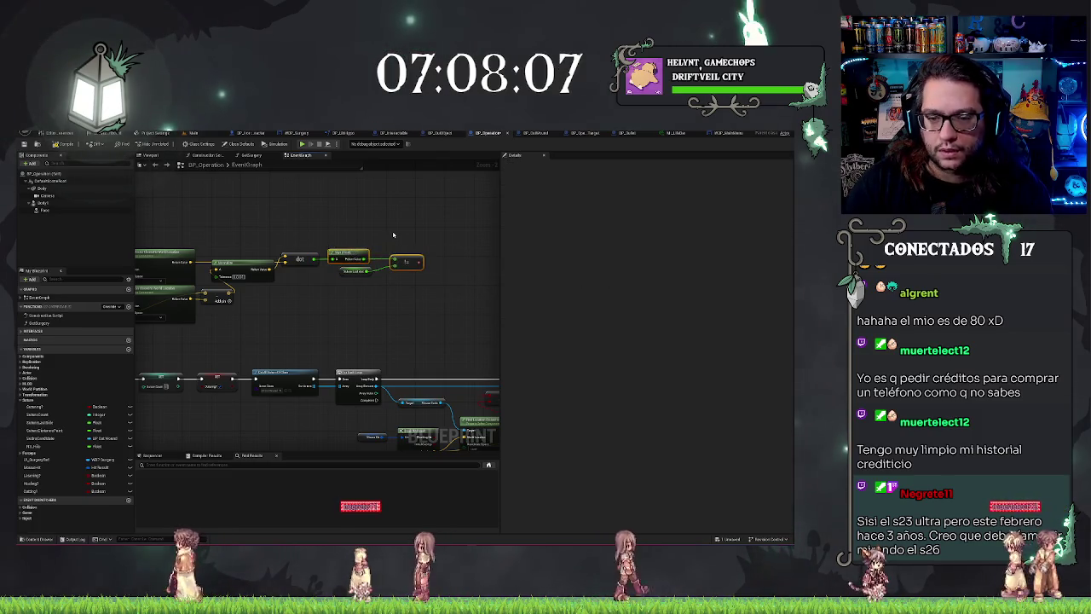
left_click(355, 271)
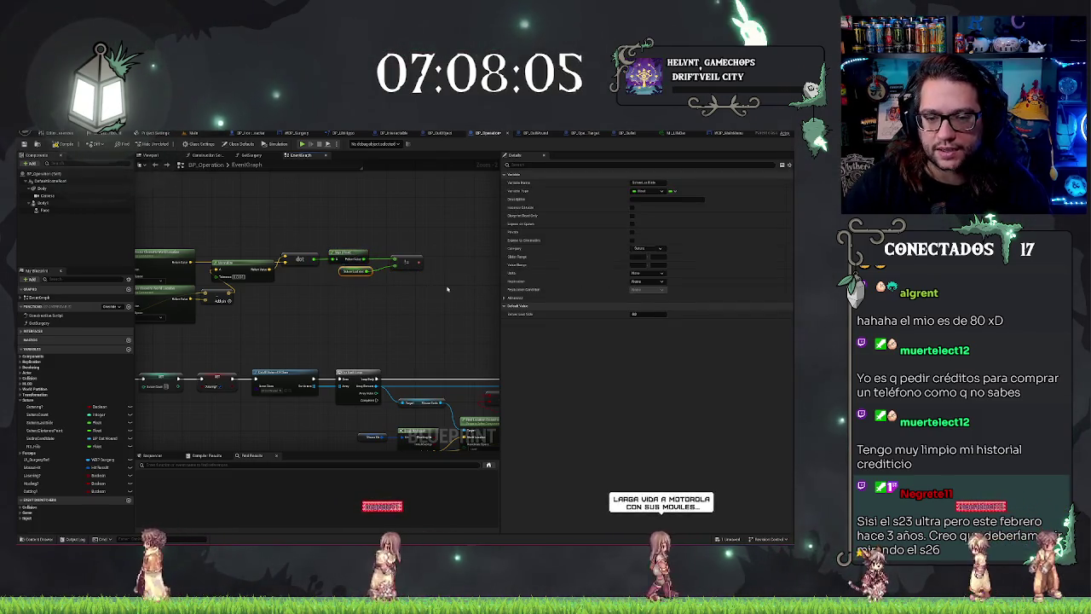
left_click(406, 261)
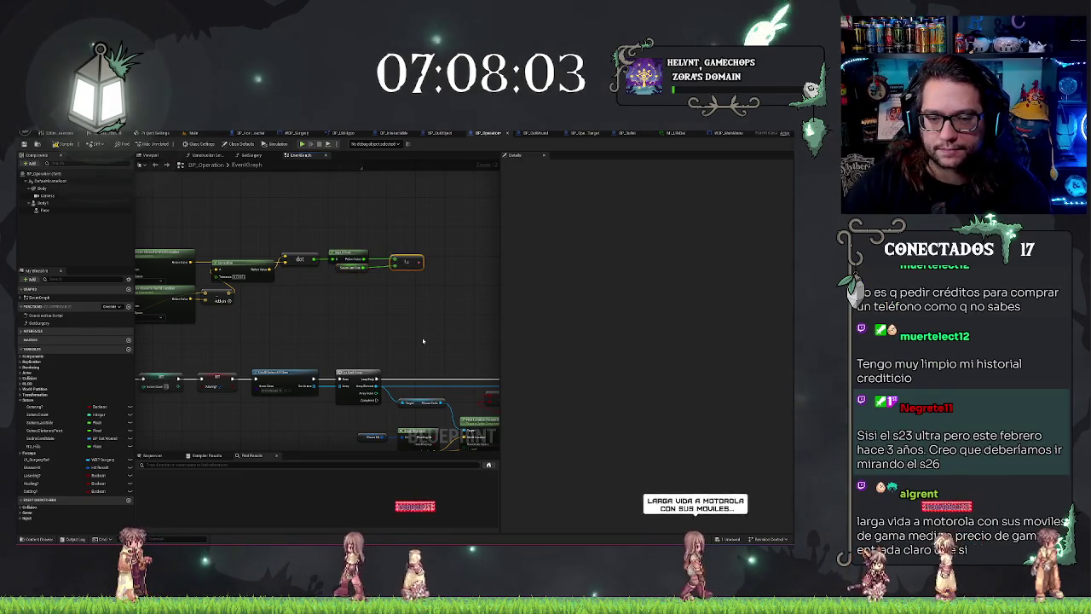
Wire the comparison result into the Branch and straighten the dot, getter and comparison nodes.
scroll(389, 300, "down", 1)
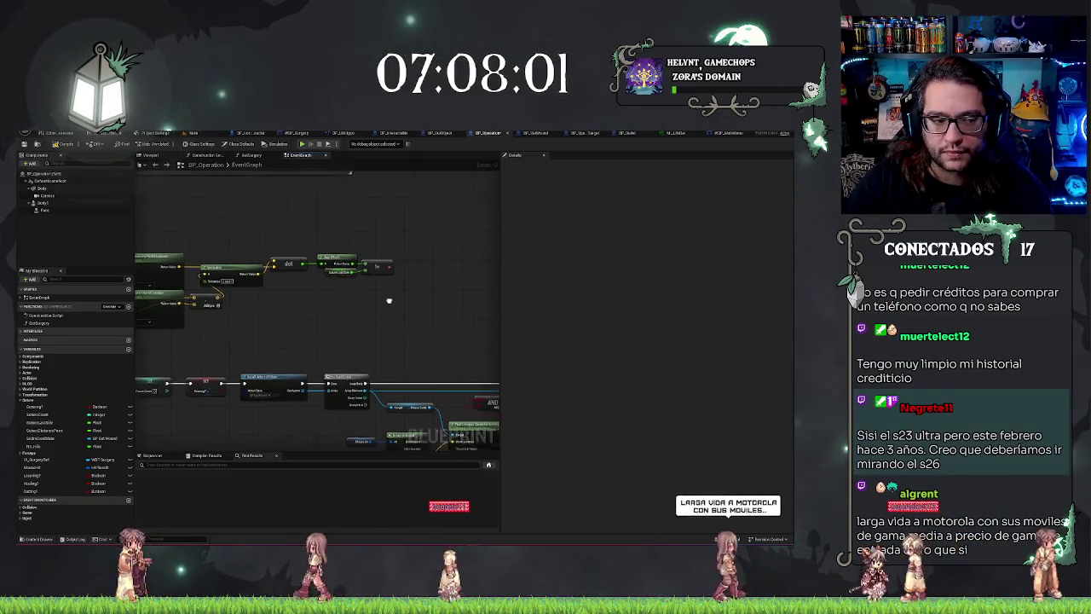
mouse_move(330, 289)
left_mouse_down()
mouse_move(341, 285)
mouse_move(224, 282)
mouse_move(208, 273)
mouse_move(208, 252)
left_mouse_up()
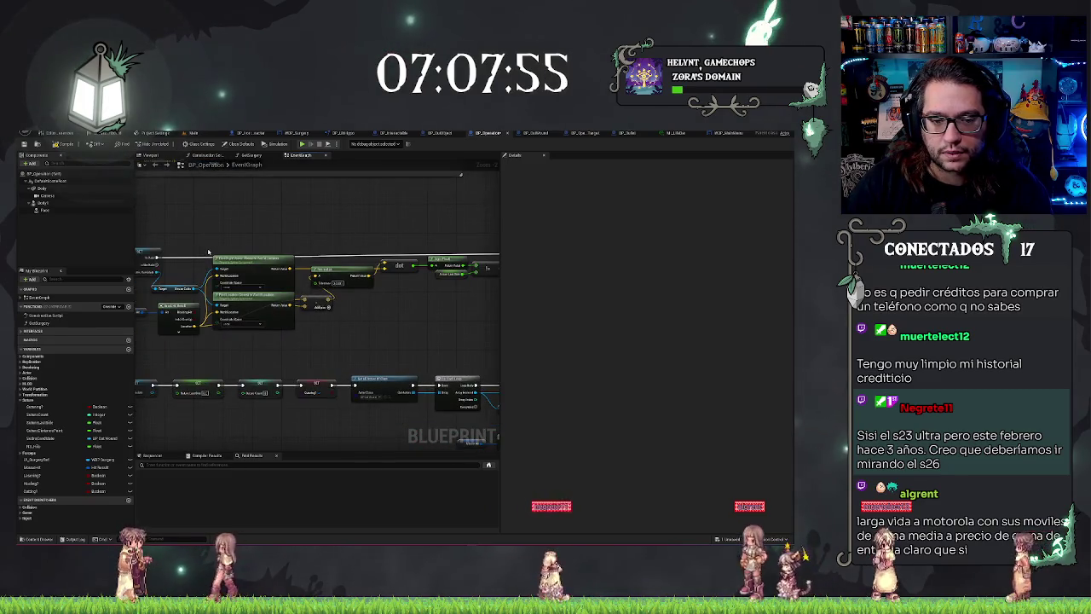
scroll(208, 252, "down", 1)
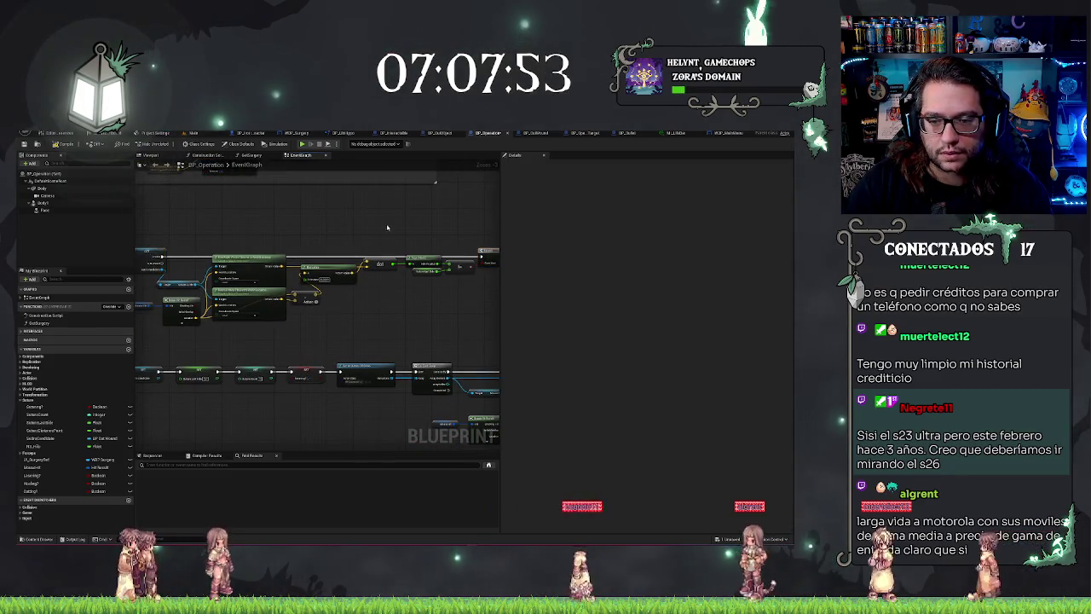
scroll(387, 227, "up", 2)
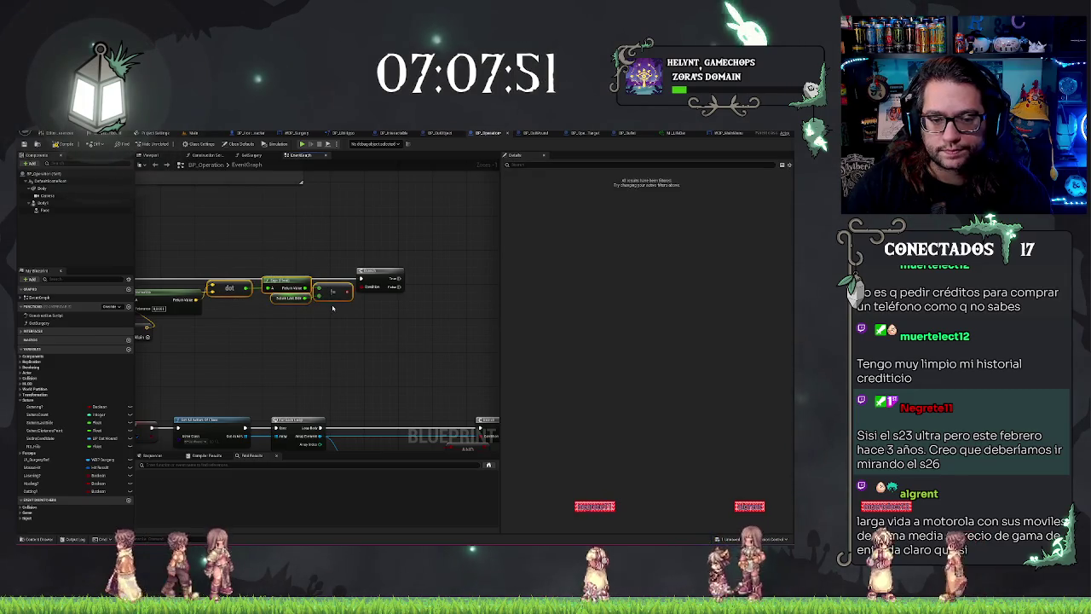
left_click_drag(253, 277, 333, 304)
key("q")
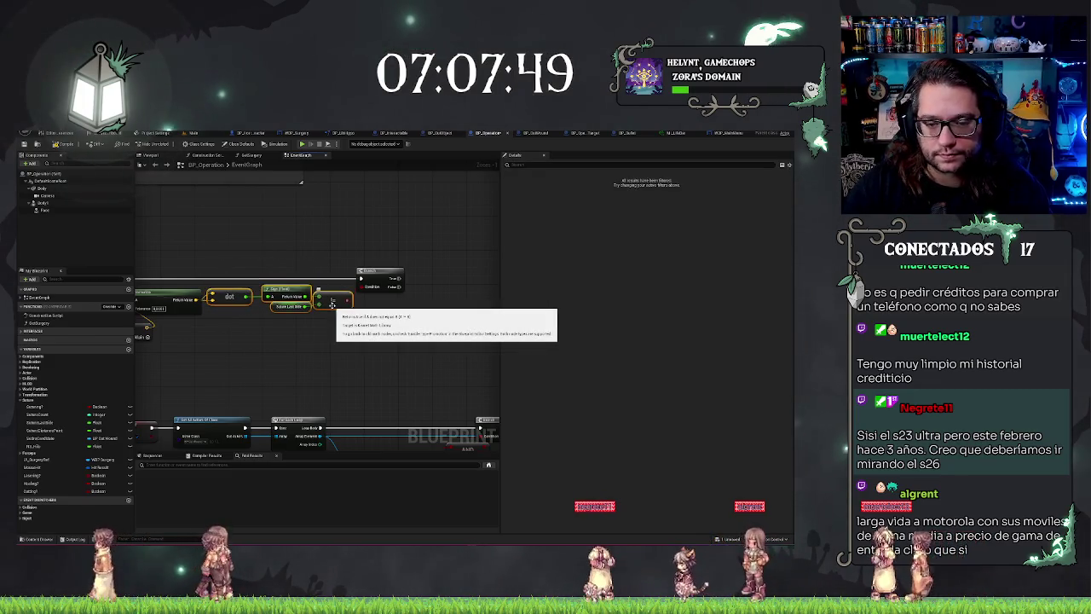
key("q")
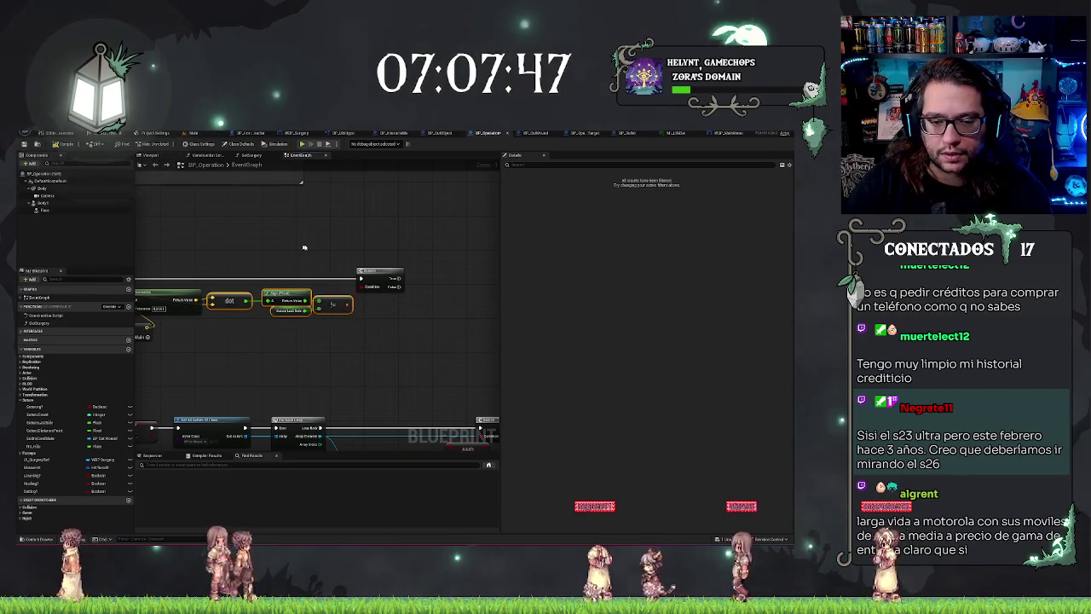
left_click_drag(434, 267, 344, 263)
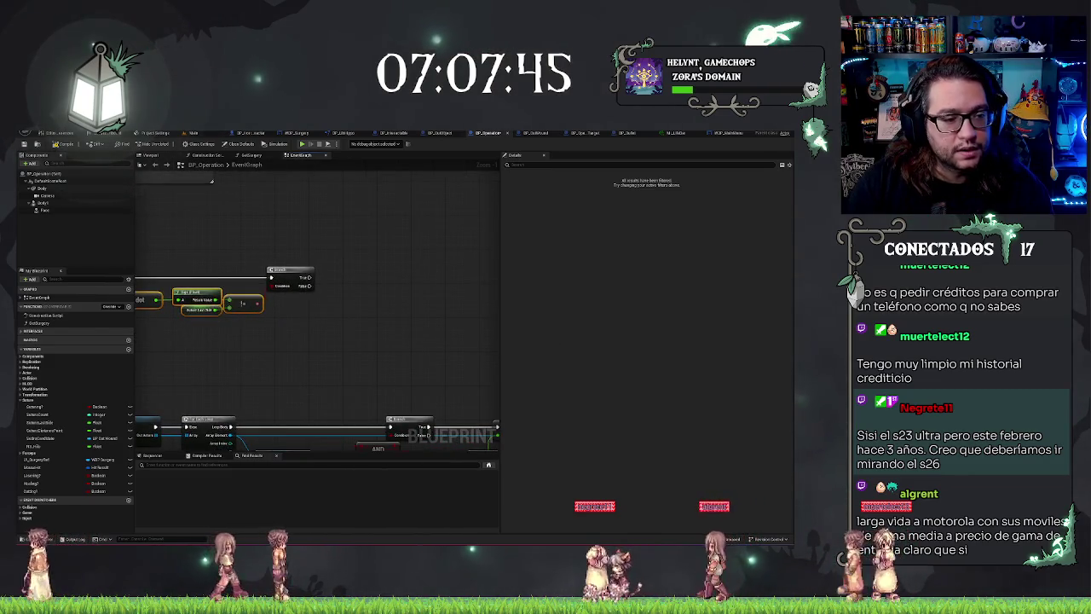
Add an increment (++) node on the Sistem Count integer and place another variable getter.
left_click(95, 415)
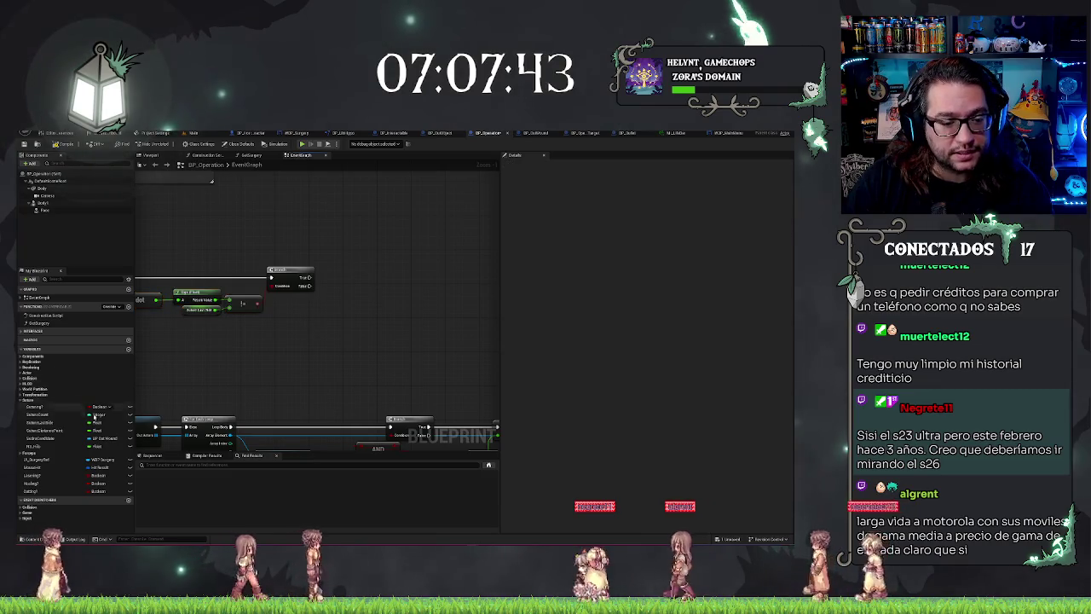
mouse_move(49, 415)
left_mouse_down()
mouse_move(341, 303)
mouse_move(347, 277)
mouse_move(311, 278)
left_mouse_up()
type("++")
key("Return")
left_click(305, 310)
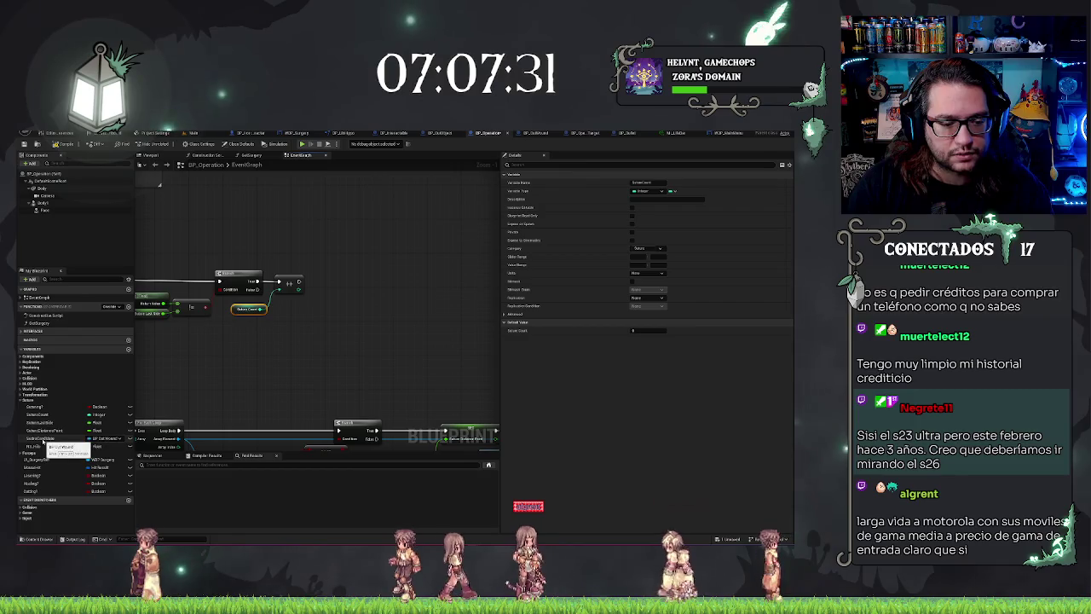
left_click_drag(42, 424, 349, 282)
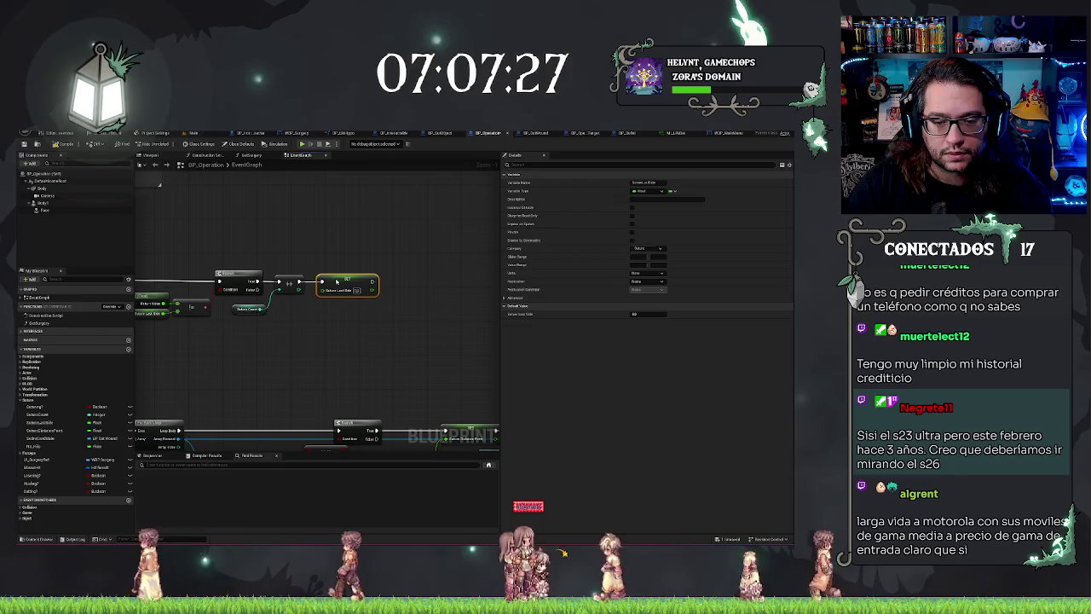
left_click_drag(132, 340, 267, 340)
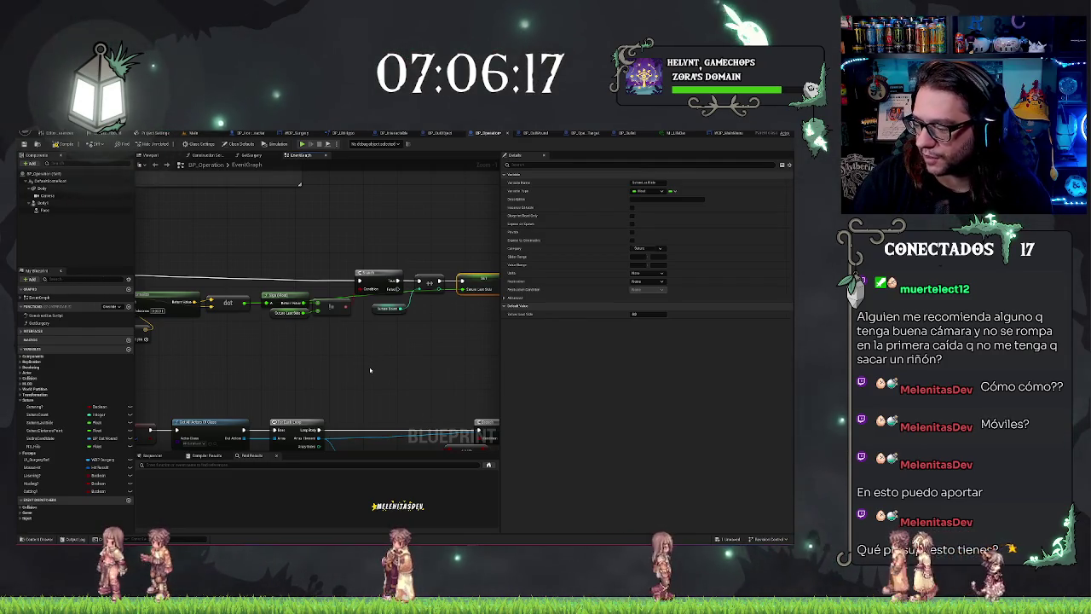
scroll(388, 342, "down", 6)
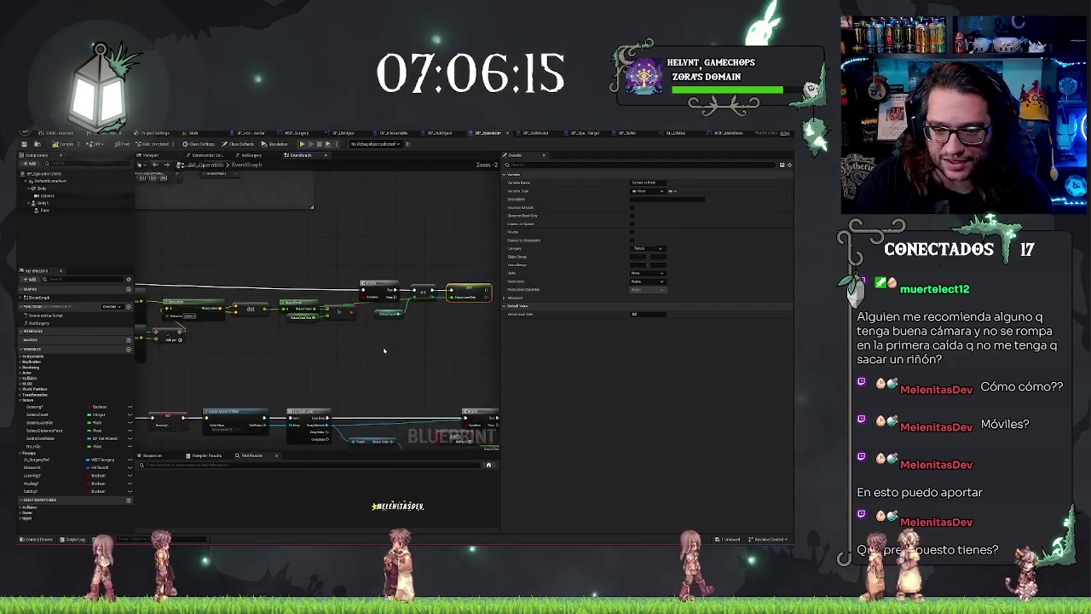
Inspect the Gaming? variable, its Branch and the SET node's variable.
scroll(445, 342, "up", 4)
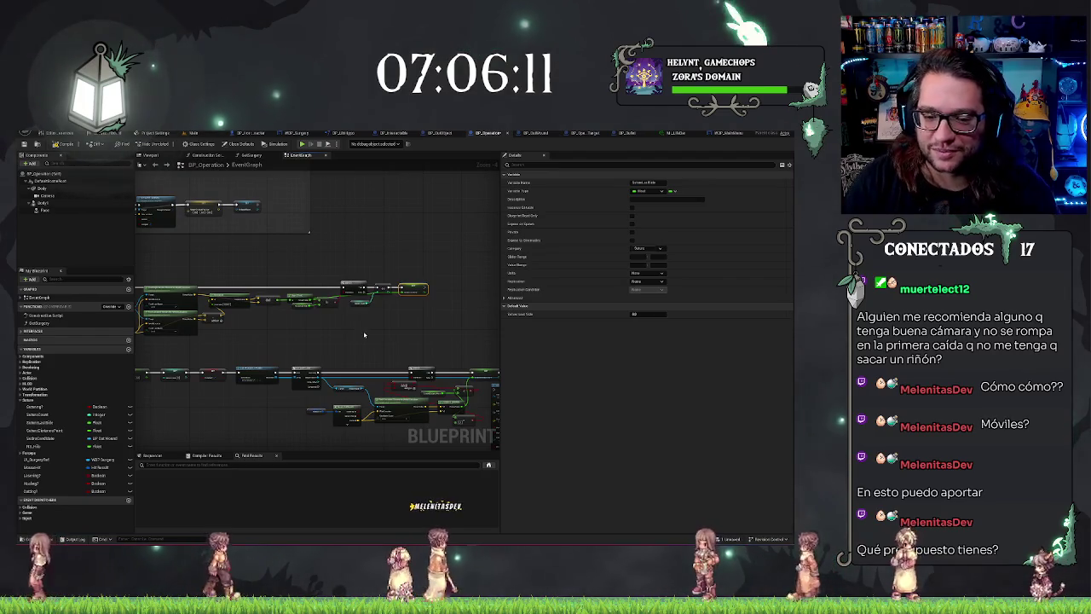
scroll(342, 321, "up", 2)
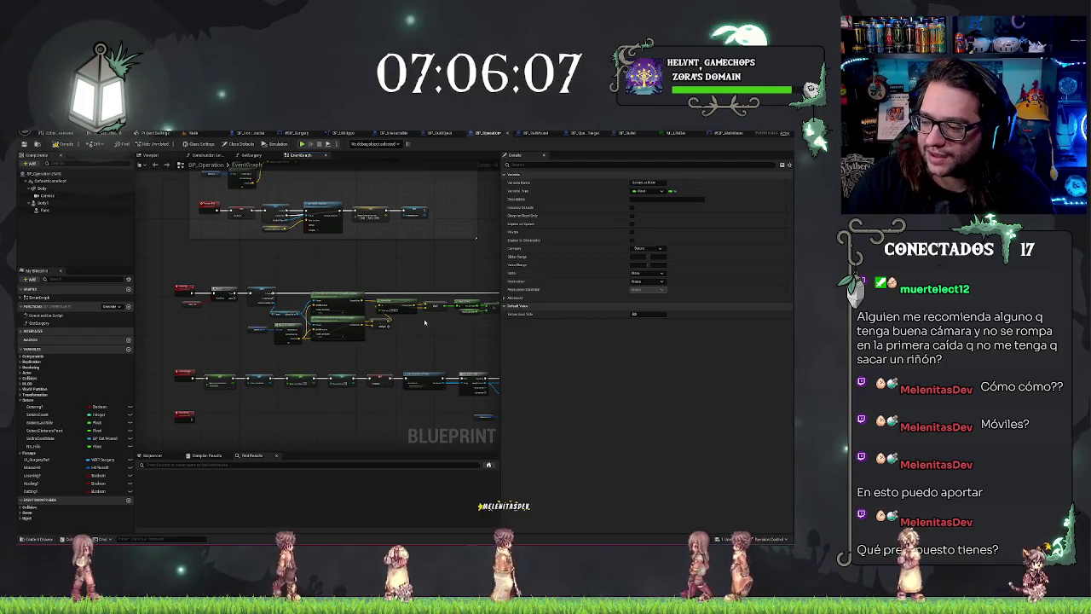
left_click_drag(233, 325, 269, 328)
scroll(270, 326, "up", 5)
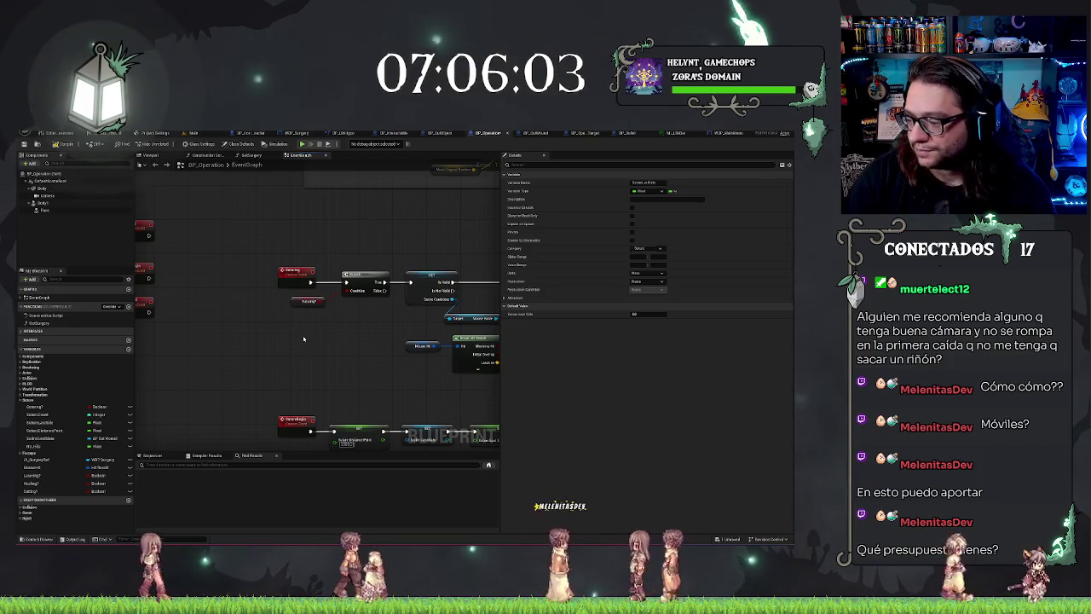
left_click_drag(316, 333, 290, 338)
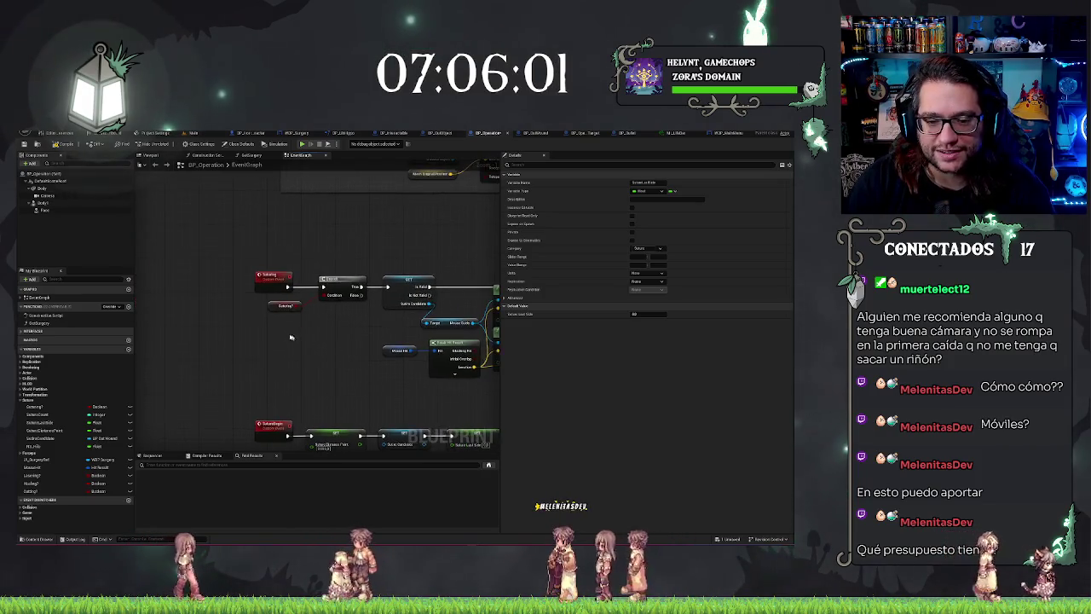
left_click(285, 305)
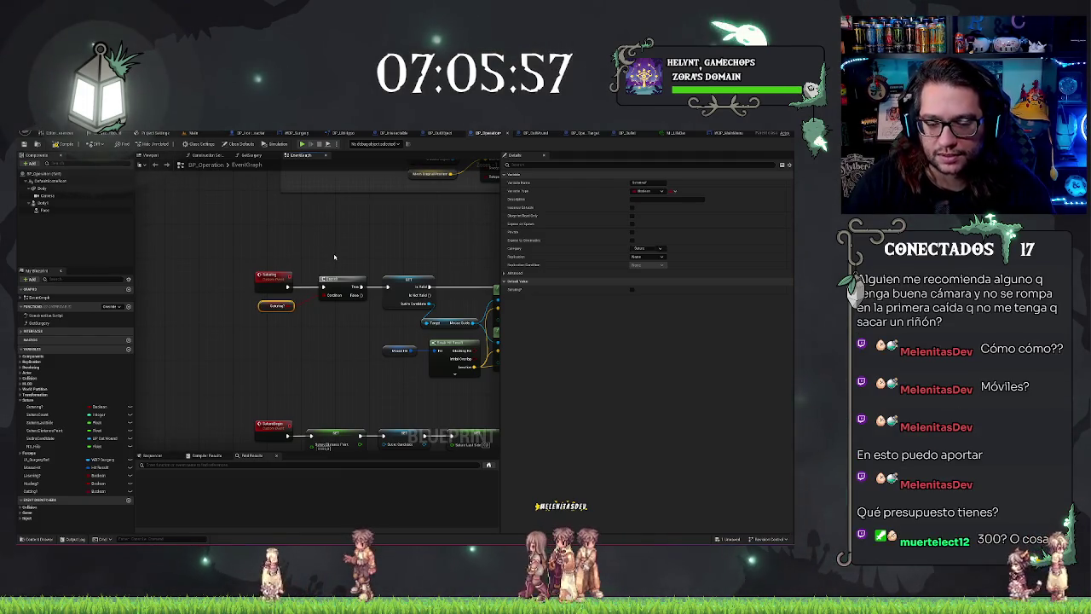
left_click(334, 285)
left_click(406, 283)
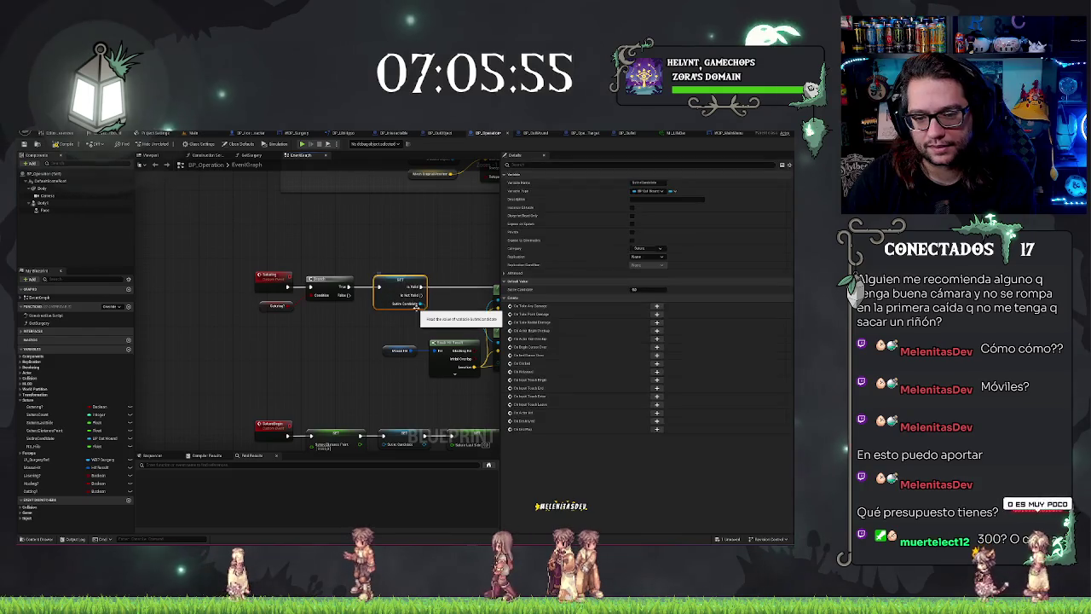
left_click(349, 363)
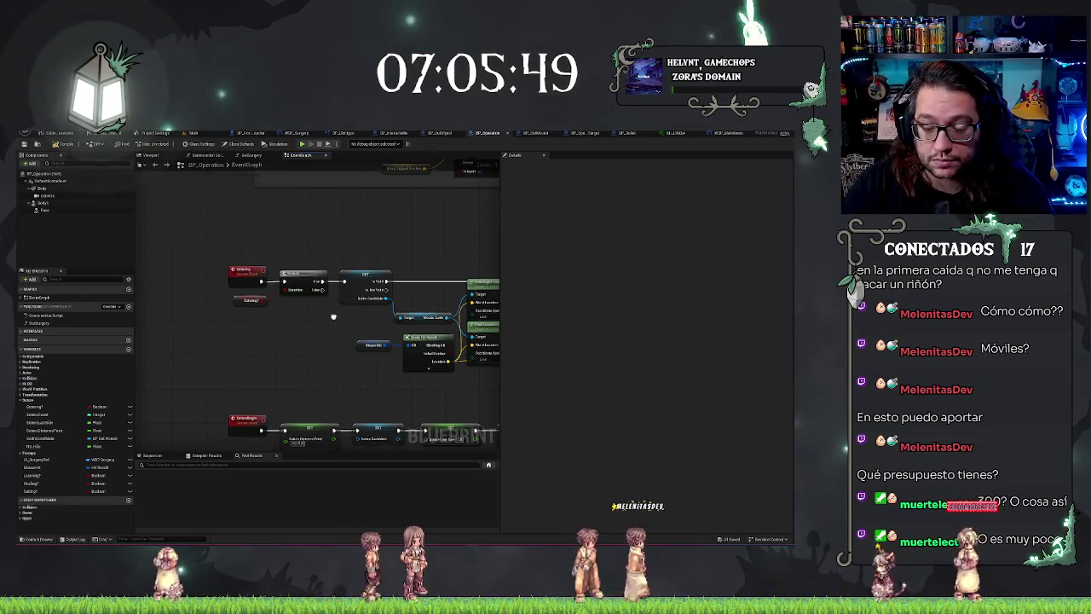
Review the hit-result nodes on the right, including Break Hit Result.
left_click_drag(459, 324, 298, 250)
left_click_drag(311, 303, 325, 330)
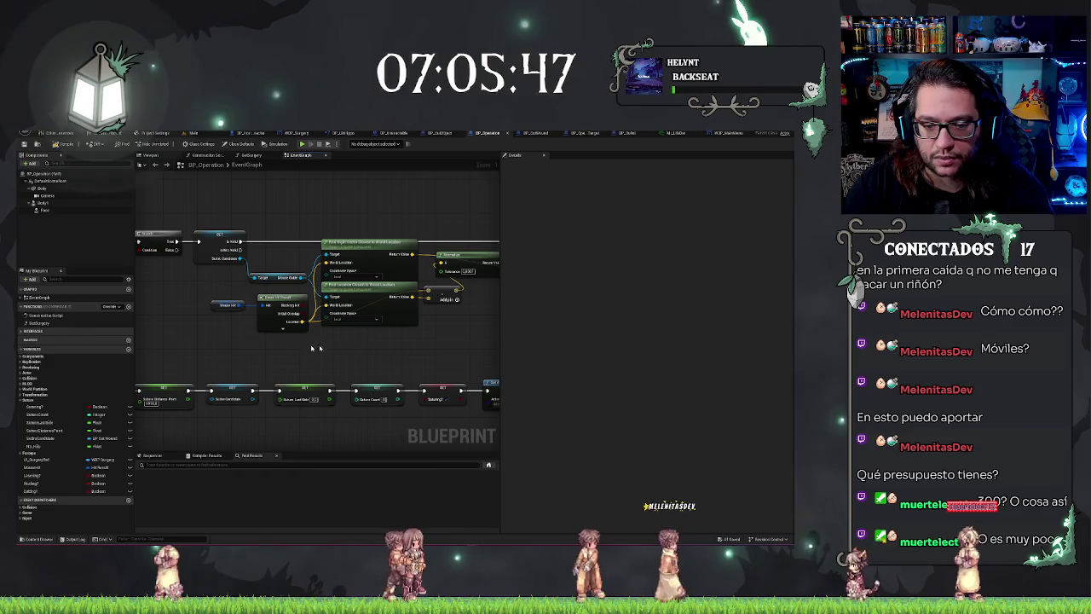
left_click_drag(207, 295, 262, 332)
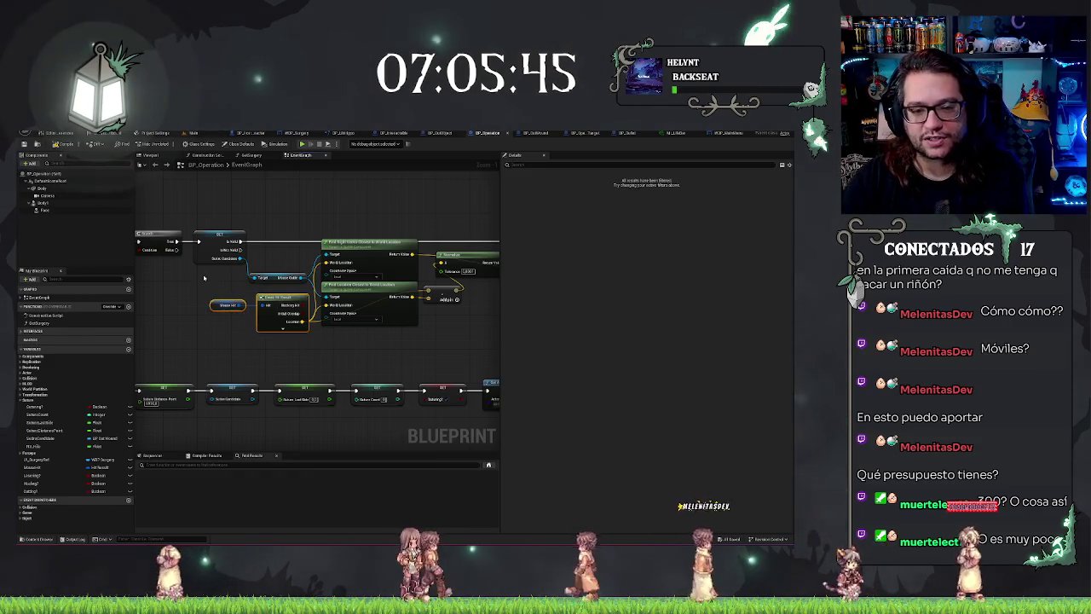
left_click_drag(204, 277, 292, 347)
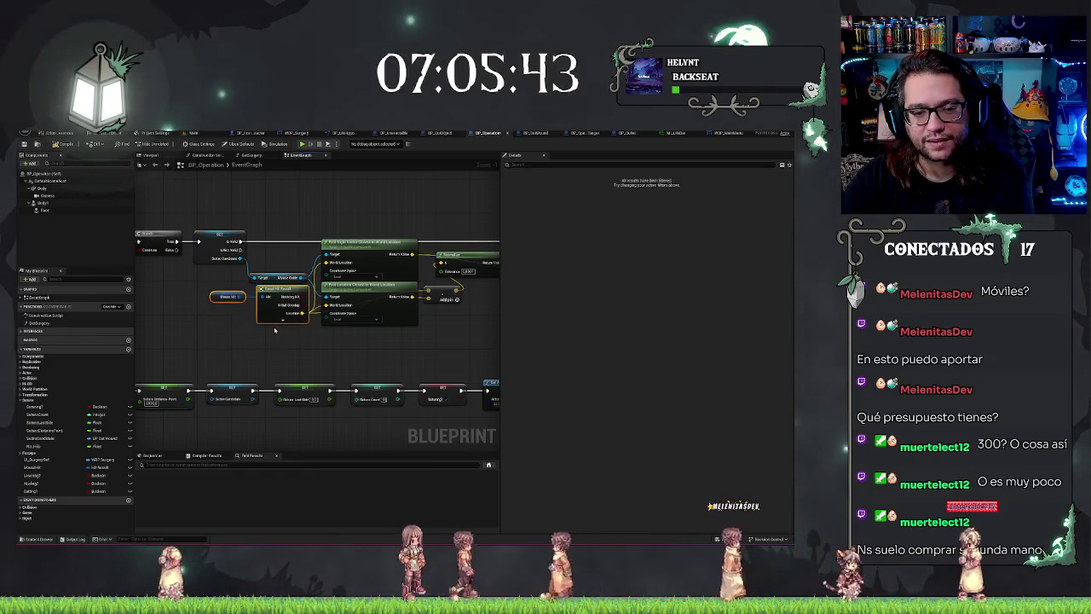
left_click(428, 372)
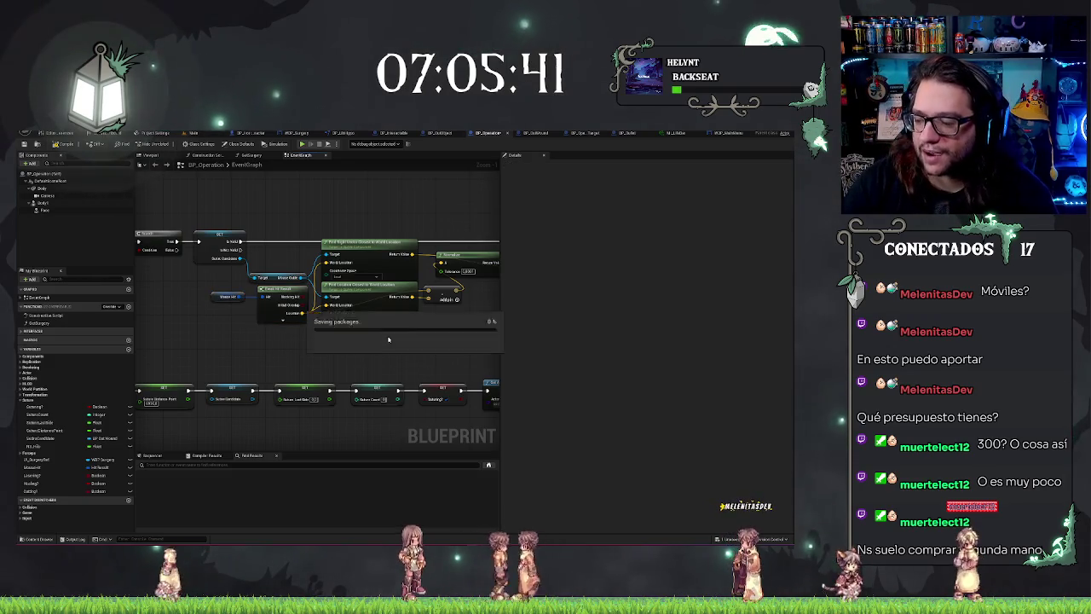
scroll(454, 336, "down", 5)
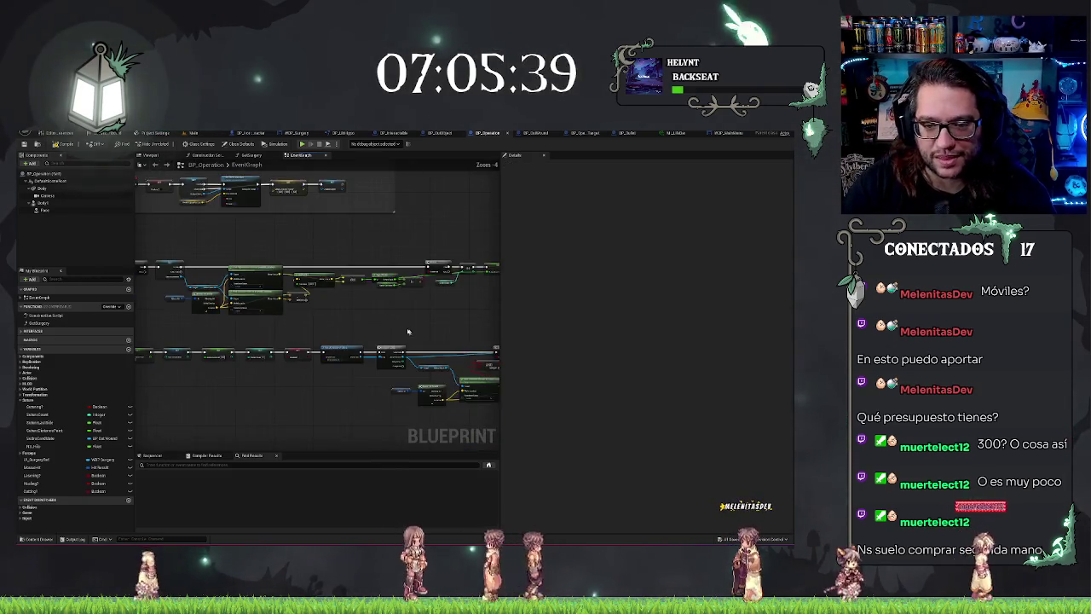
scroll(425, 312, "down", 2)
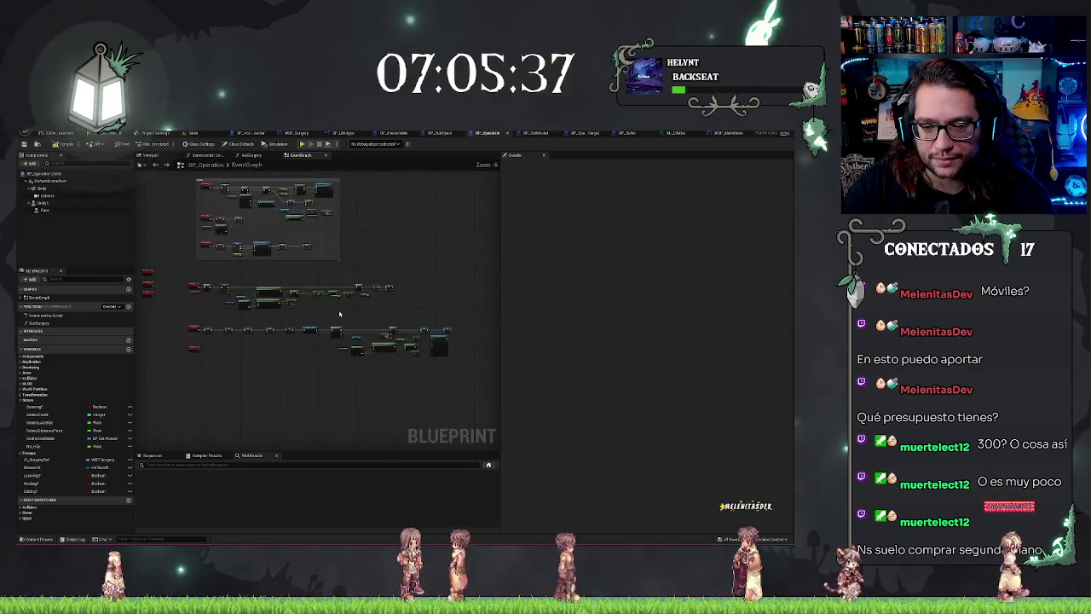
scroll(382, 307, "up", 4)
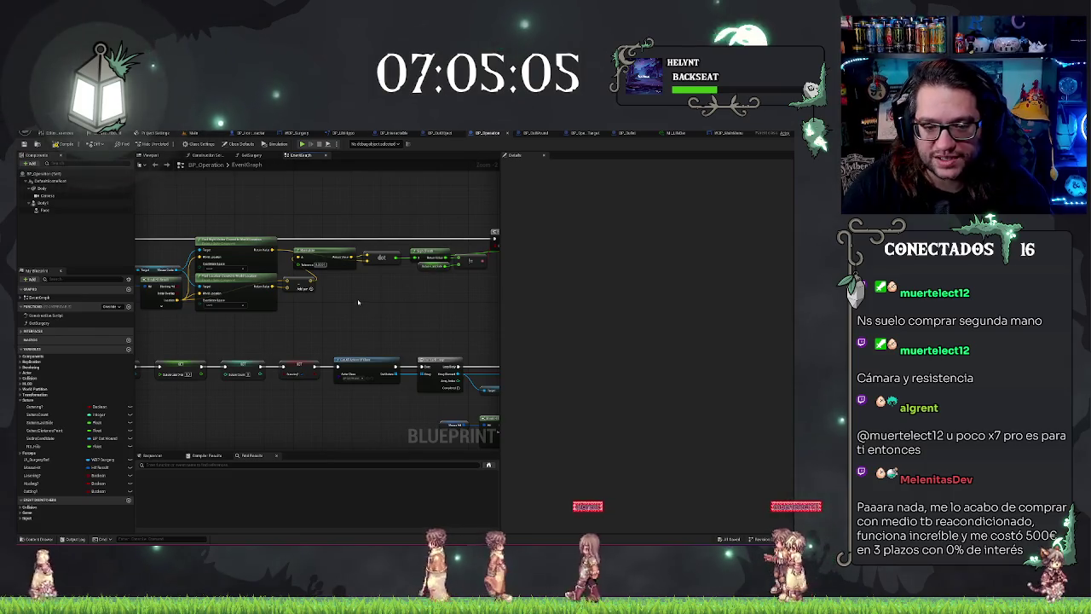
scroll(383, 317, "down", 5)
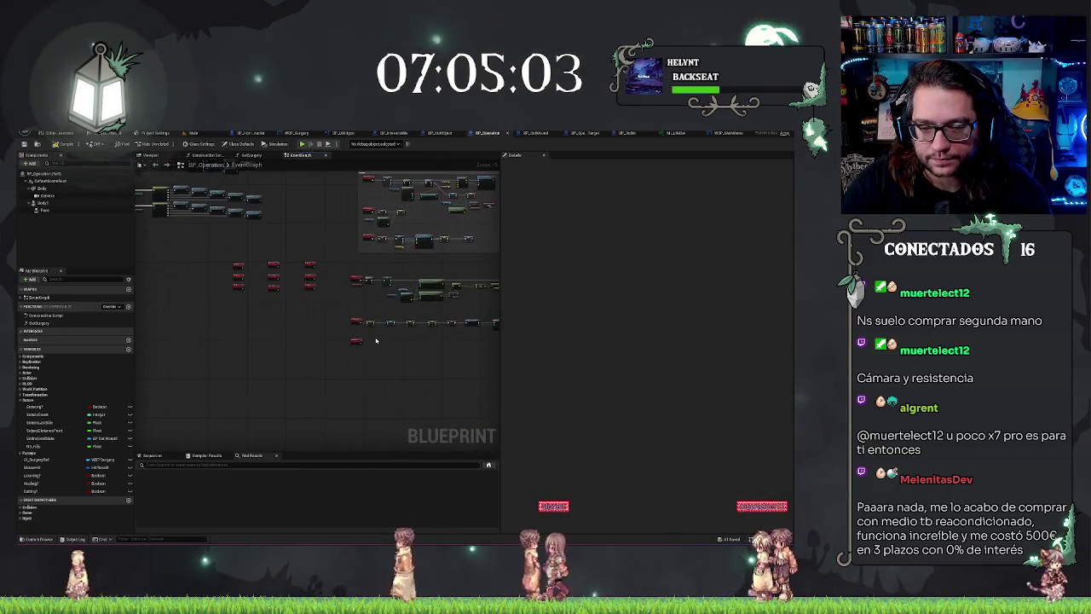
scroll(216, 350, "down", 1)
scroll(216, 350, "up", 4)
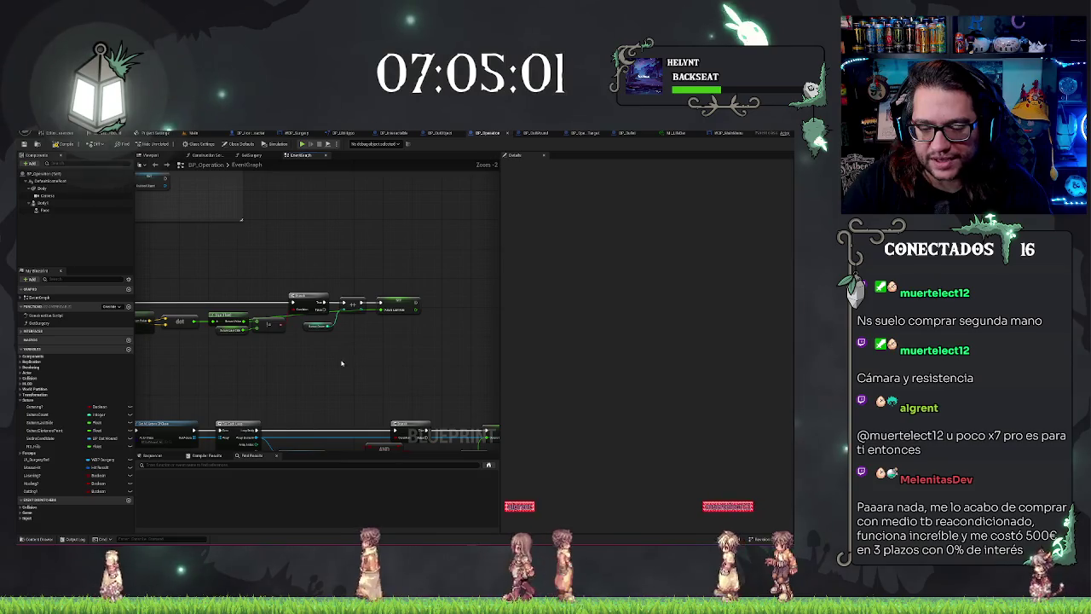
left_click_drag(231, 441, 307, 331)
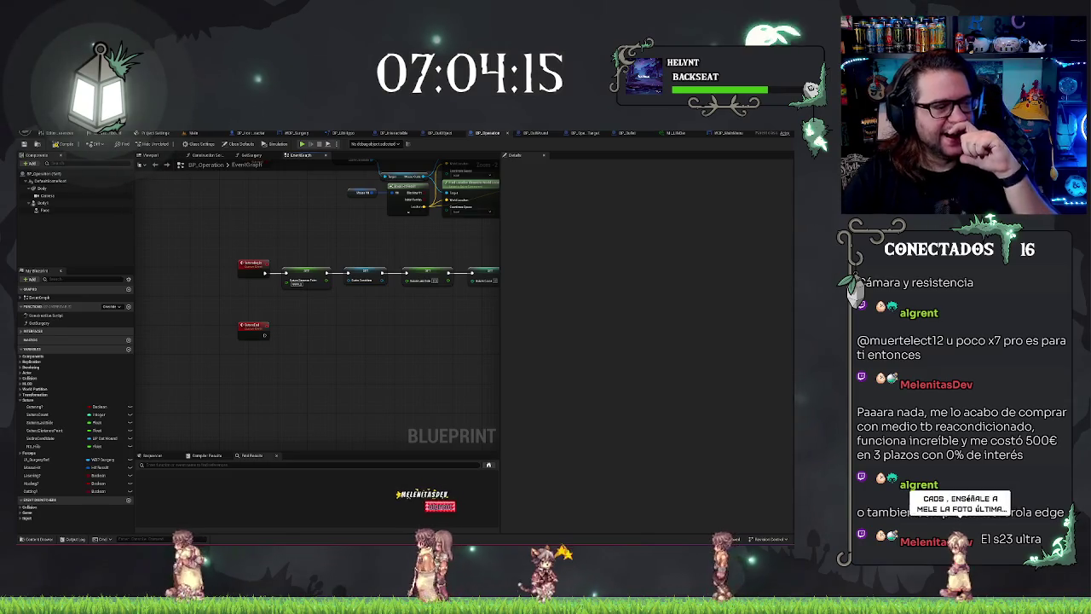
left_click_drag(265, 335, 290, 338)
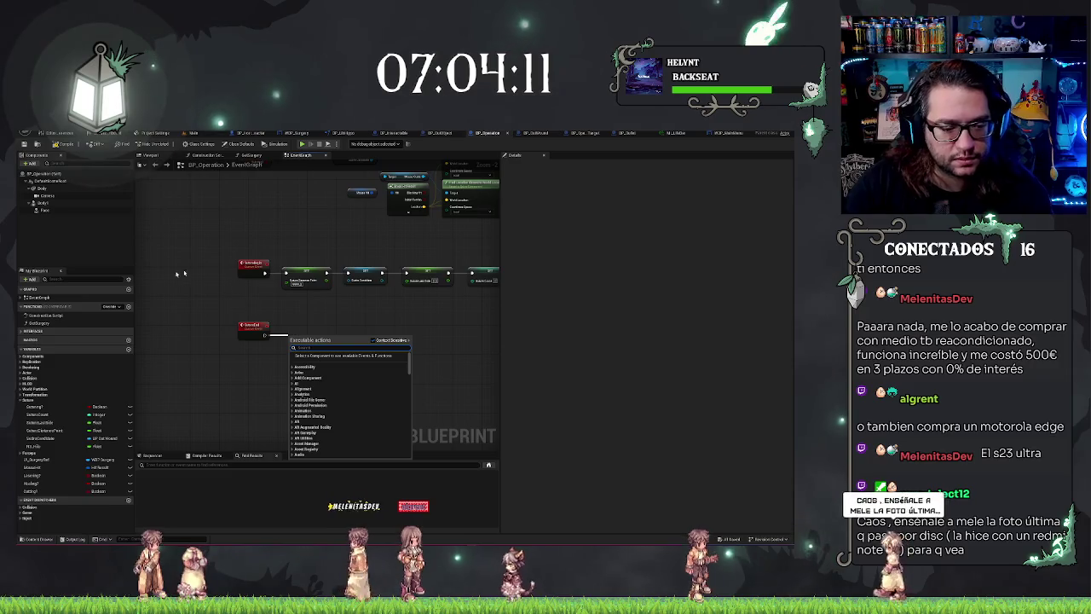
Place a Set Sprinting? node after the lower custom event.
mouse_move(34, 407)
left_mouse_down()
mouse_move(85, 417)
mouse_move(295, 331)
mouse_move(260, 333)
left_mouse_up()
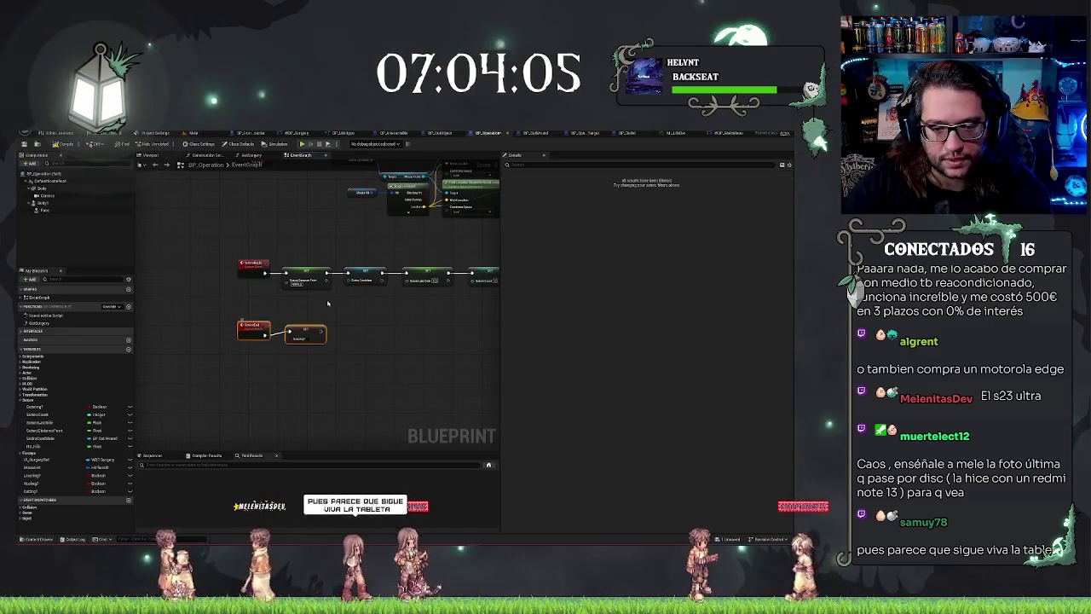
left_click(313, 389)
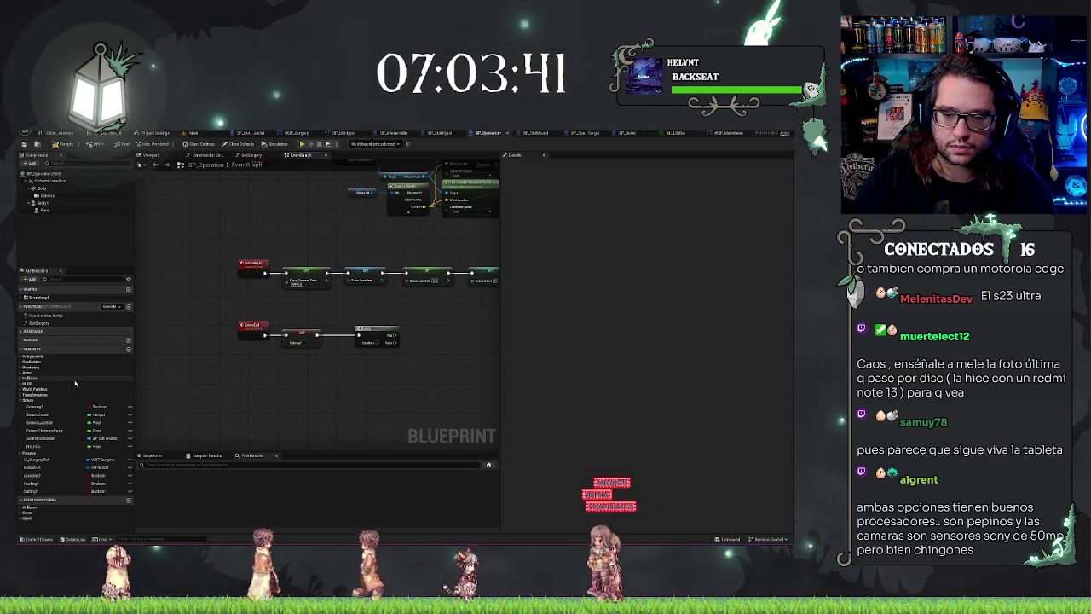
left_click_drag(414, 378, 370, 377)
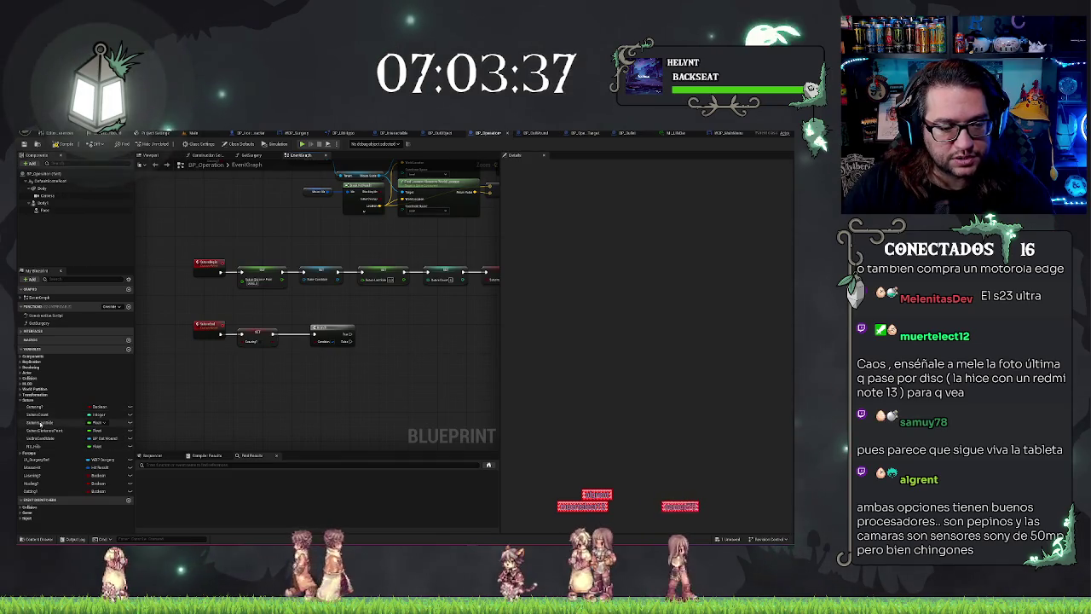
Add a SectionCount getter with an integer + node and move them beside the SET.
left_click_drag(39, 414, 338, 375)
type("+")
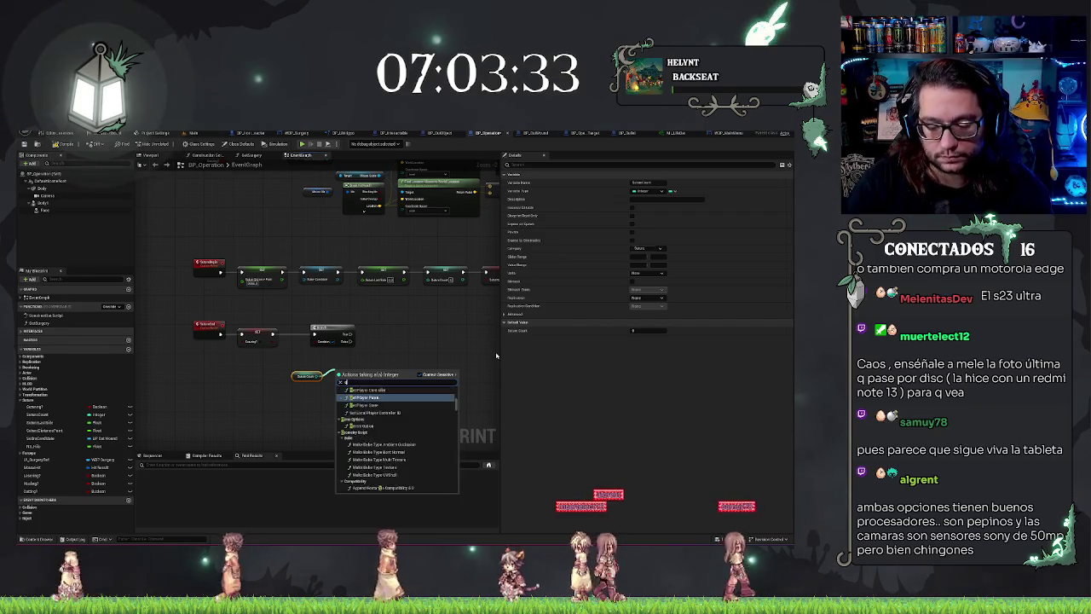
key("Return")
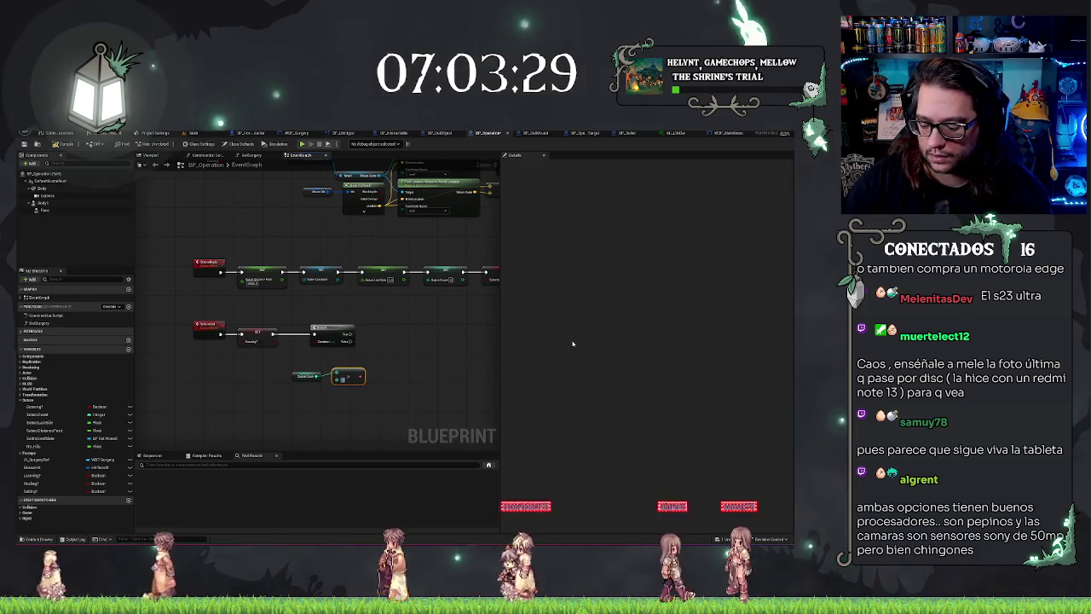
mouse_move(269, 369)
left_mouse_down()
mouse_move(364, 376)
mouse_move(295, 365)
left_mouse_up()
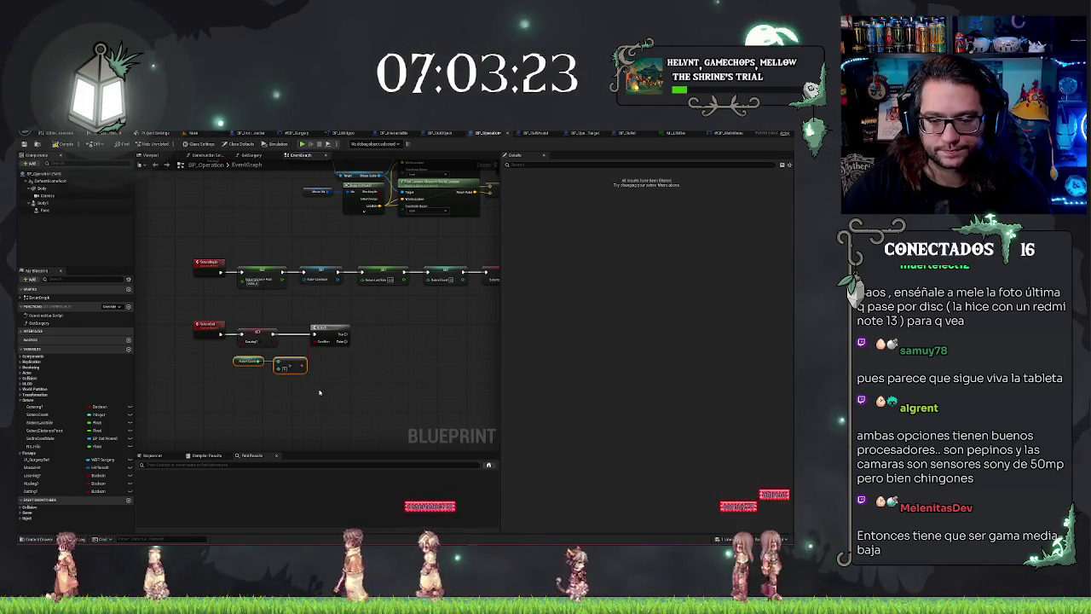
left_click_drag(294, 366, 290, 359)
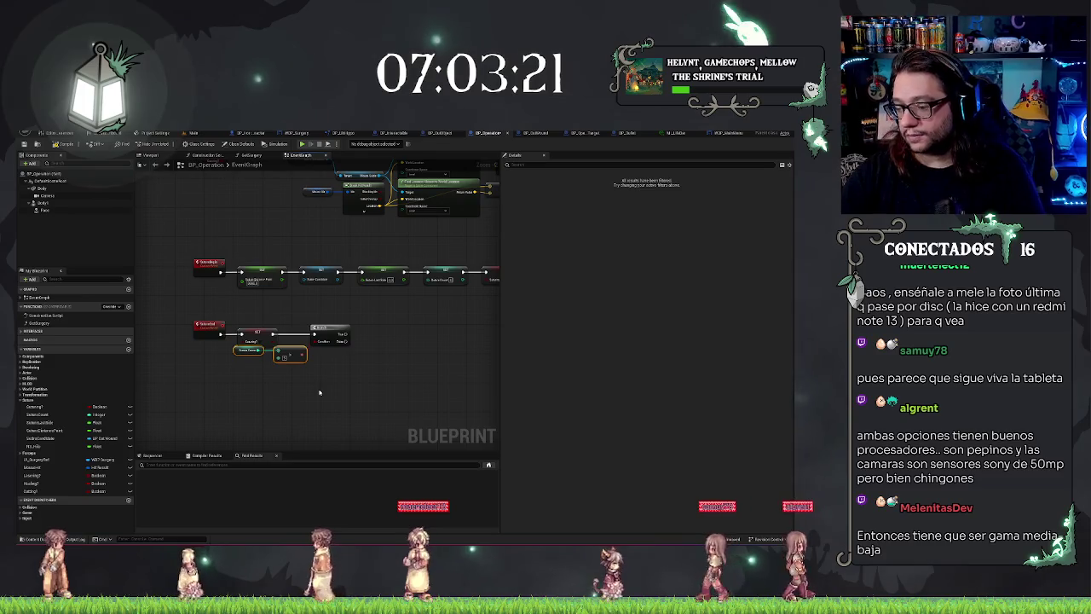